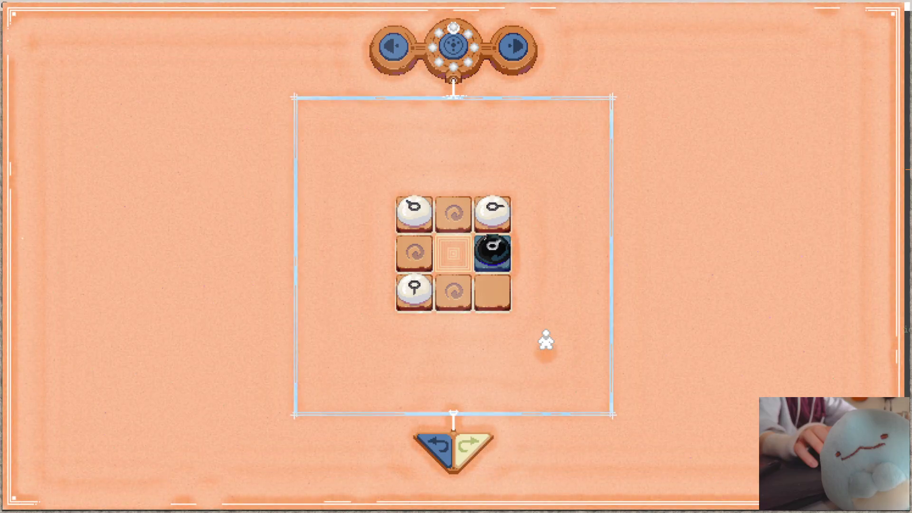
# Glance at the code editor, then return to Sepapu and enter the 3x3 tile puzzle.
pyautogui.hotkey('alt', 'Tab')
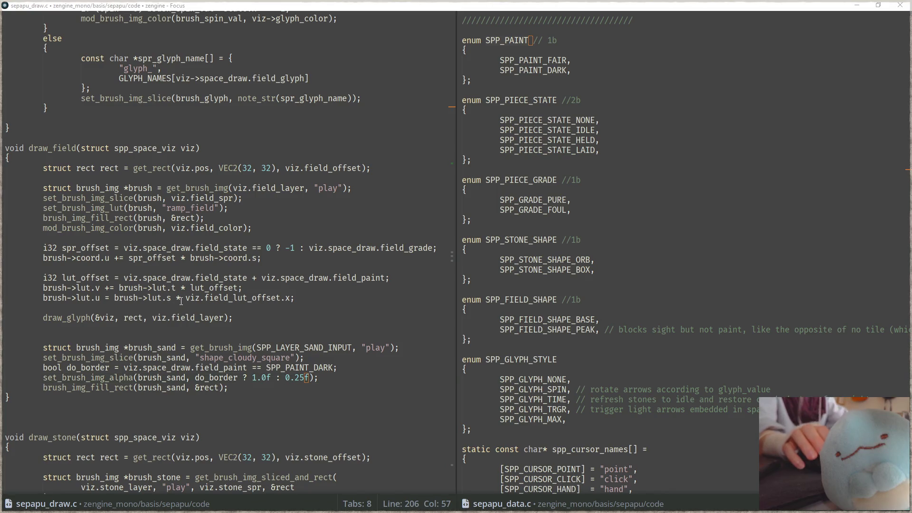
pyautogui.hotkey('alt', 'Tab')
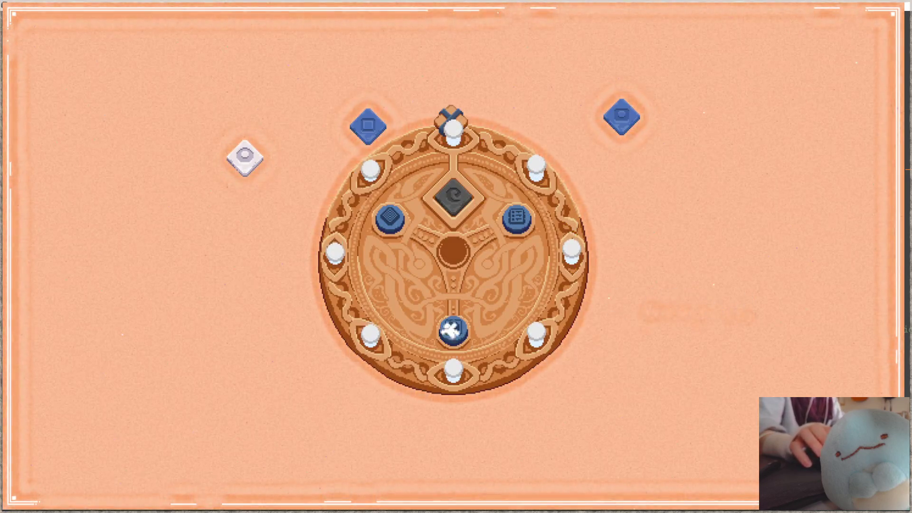
pyautogui.press('Return')
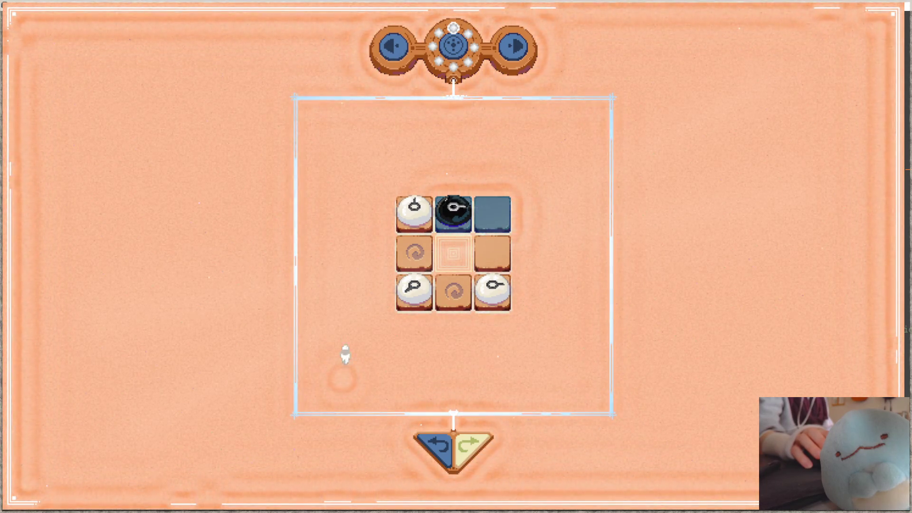
# Change the draw_field sand alpha fallback on line 206 from 0.25f to 0.3f.
pyautogui.hotkey('alt', 'Tab')
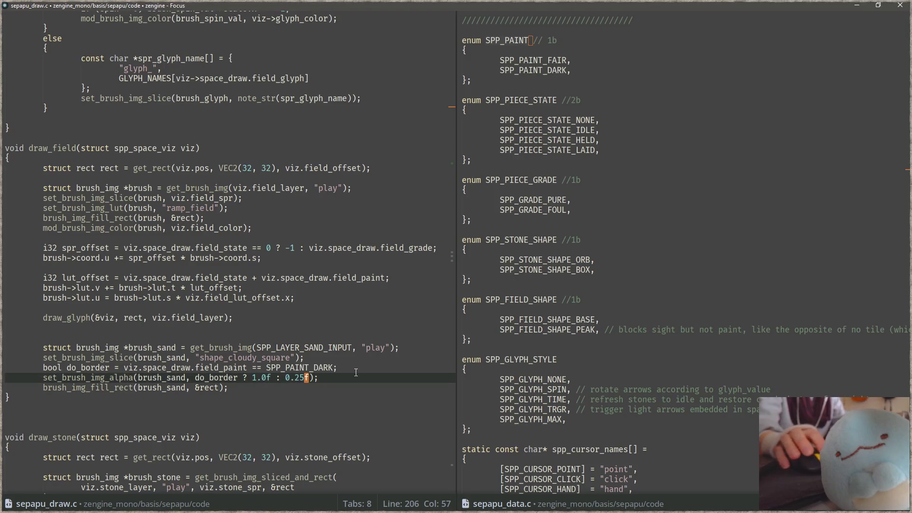
pyautogui.press('BackSpace')
pyautogui.press('BackSpace')
pyautogui.write('3')
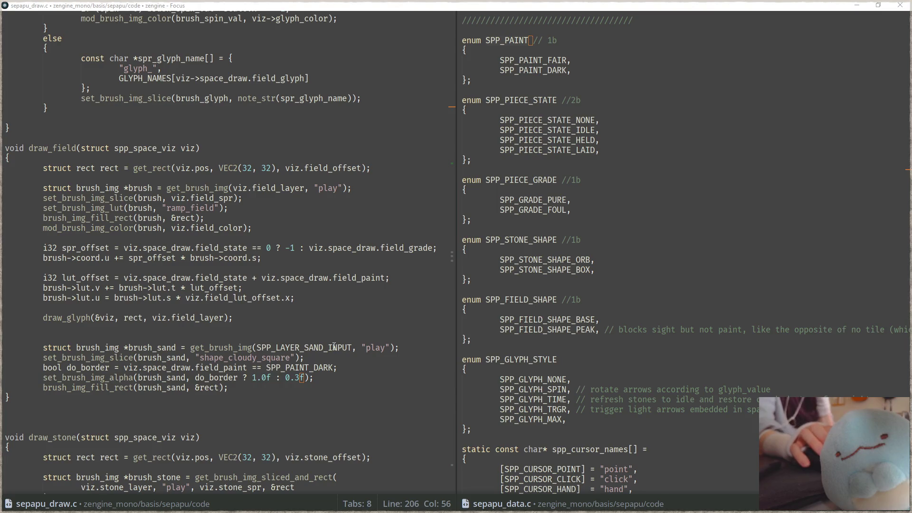
pyautogui.hotkey('alt', 'Tab')
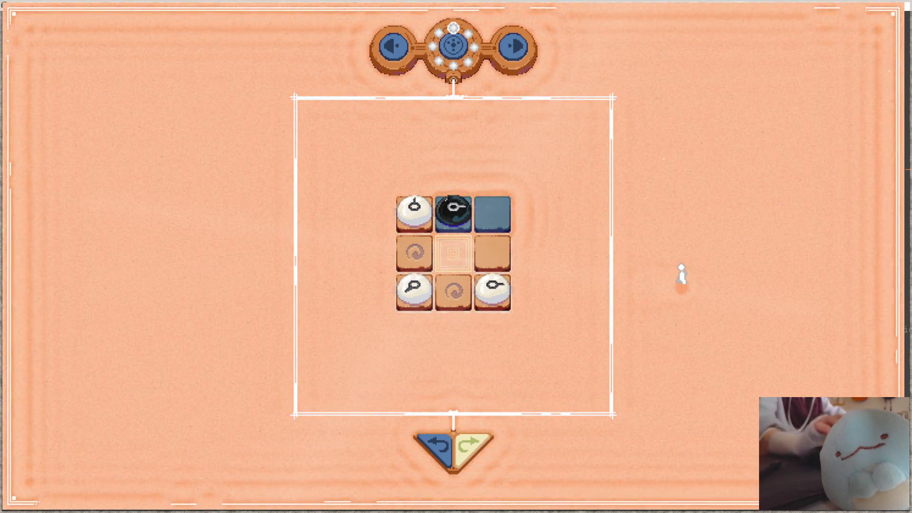
# Snap the game beside the editor and sketch strokes on the annotated screenshot.
pyautogui.press('F11')
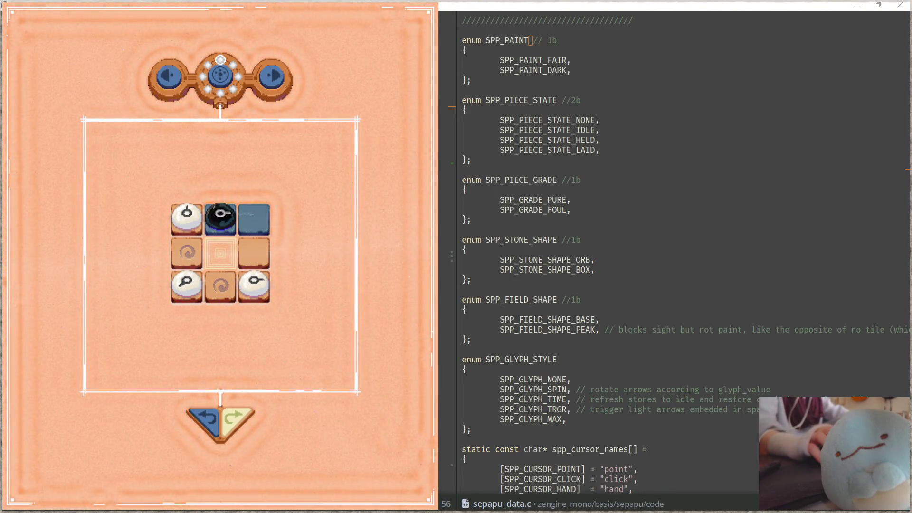
pyautogui.hotkey('alt', 'Tab')
pyautogui.moveTo(755, 307); pyautogui.dragTo(734, 187)
pyautogui.moveTo(640, 403)
pyautogui.mouseDown()
pyautogui.moveTo(662, 367)
pyautogui.moveTo(761, 373)
pyautogui.moveTo(839, 364)
pyautogui.moveTo(875, 398)
pyautogui.mouseUp()
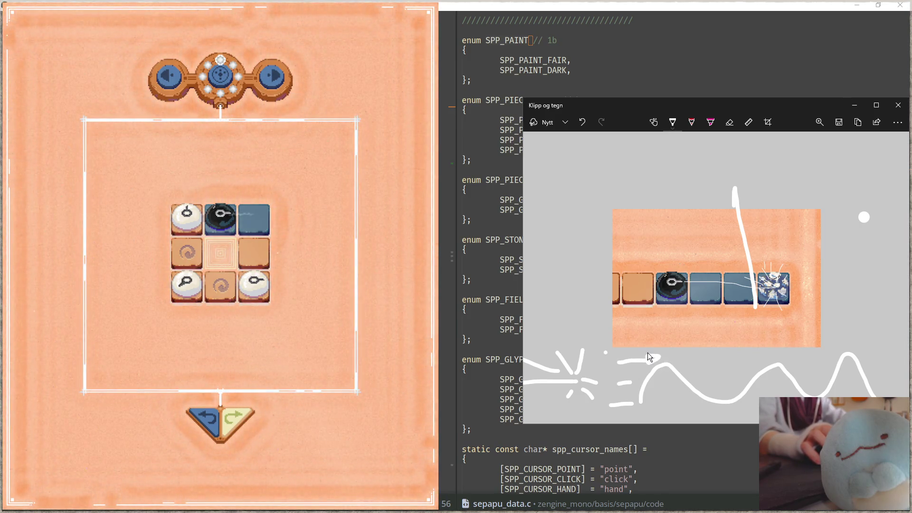
# Add an arrowhead to the lower-left line in the Snip & Sketch capture.
pyautogui.moveTo(626, 400); pyautogui.dragTo(632, 408)
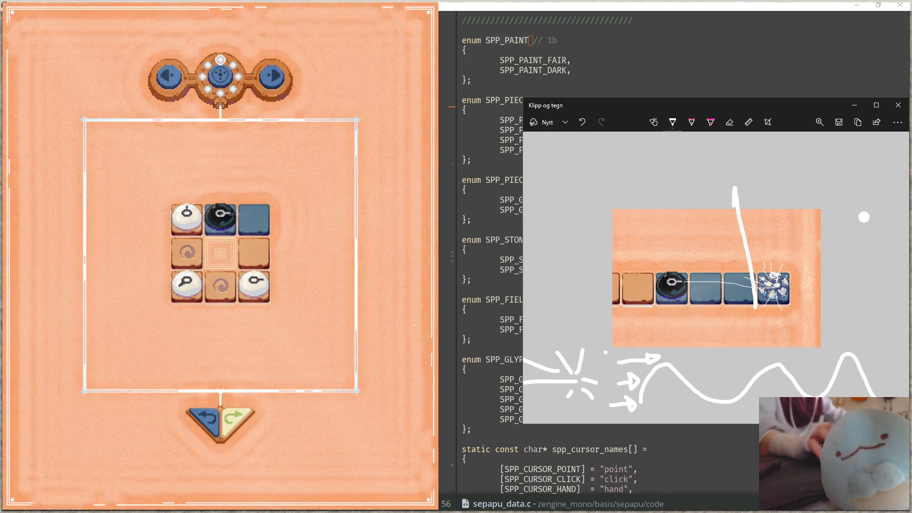
pyautogui.click(555, 54)
# Quick-open props.param by searching 'ops'.
pyautogui.hotkey('ctrl', 'p')
pyautogui.write('ops')
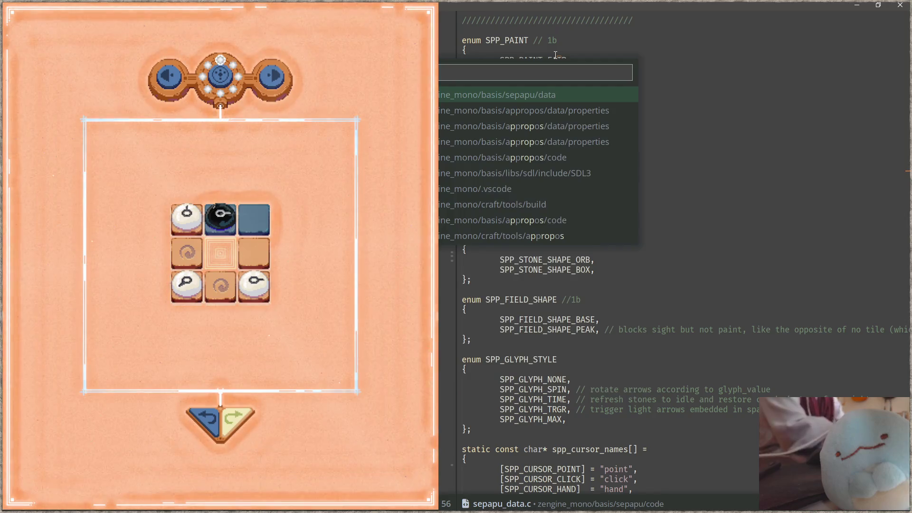
pyautogui.press('Return')
# Change sand_low's third colour value to 1.0 and save props.param.
pyautogui.click(671, 160)
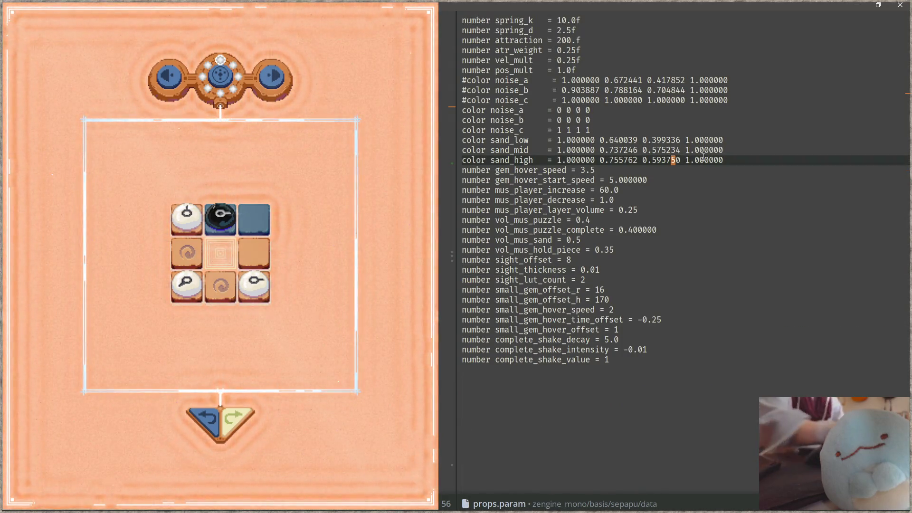
pyautogui.press('Up')
pyautogui.press('Up')
pyautogui.press('End')
pyautogui.hotkey('shift', 'Home')
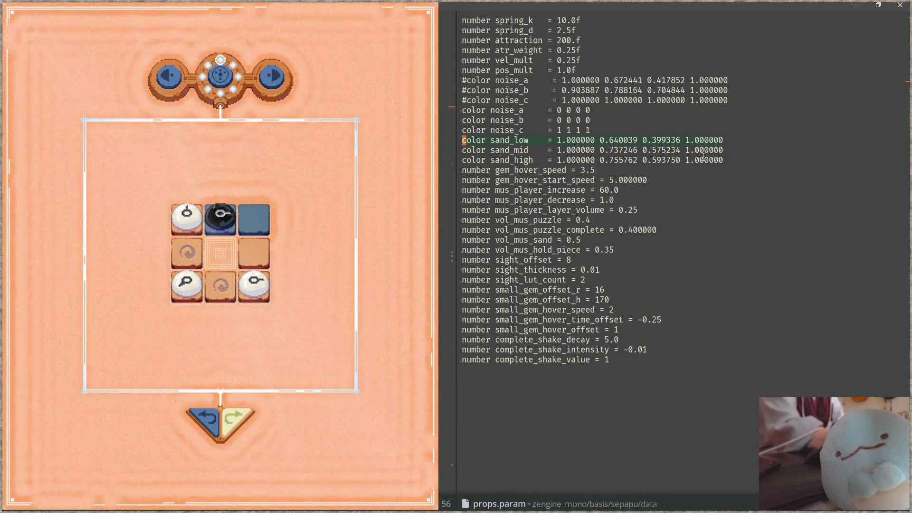
pyautogui.press('End')
pyautogui.hotkey('ctrl', 'Left')
pyautogui.hotkey('ctrl', 'Left')
pyautogui.hotkey('ctrl', 'Left')
pyautogui.press('Delete')
pyautogui.write('1')
pyautogui.press('Delete')
pyautogui.press('Delete')
pyautogui.press('Delete')
pyautogui.write('.0')
pyautogui.hotkey('ctrl', 's')
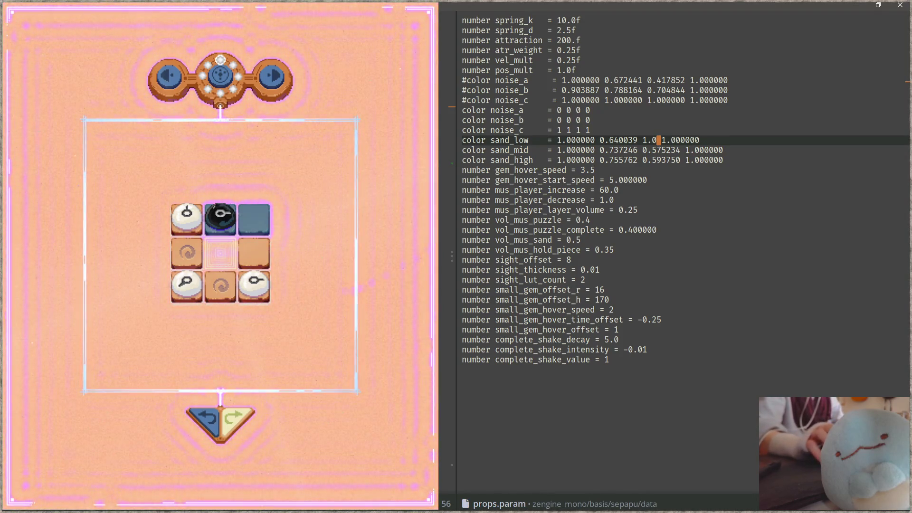
# Check the game, then replace sand_low's first two values with 0 0 and save.
pyautogui.click(356, 276)
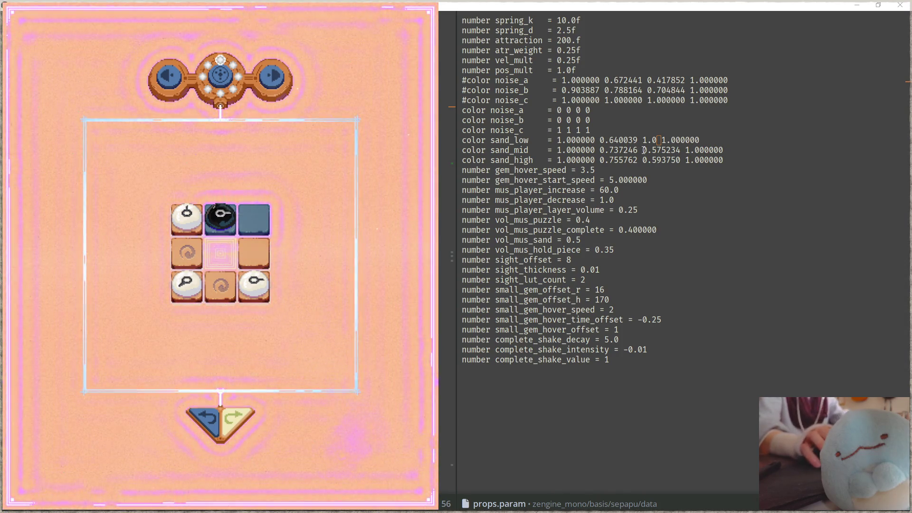
pyautogui.click(617, 141)
pyautogui.press('Left')
pyautogui.press('Left')
pyautogui.press('Left')
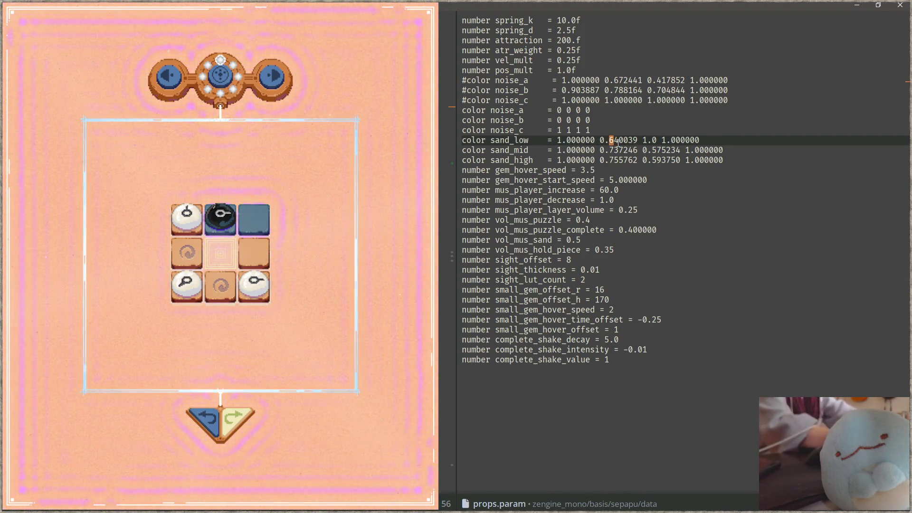
pyautogui.hotkey('ctrl', 'Left')
pyautogui.hotkey('ctrl', 'Left')
pyautogui.hotkey('ctrl', 'shift', 'Right')
pyautogui.hotkey('ctrl', 'shift', 'Right')
pyautogui.hotkey('ctrl', 'shift', 'Right')
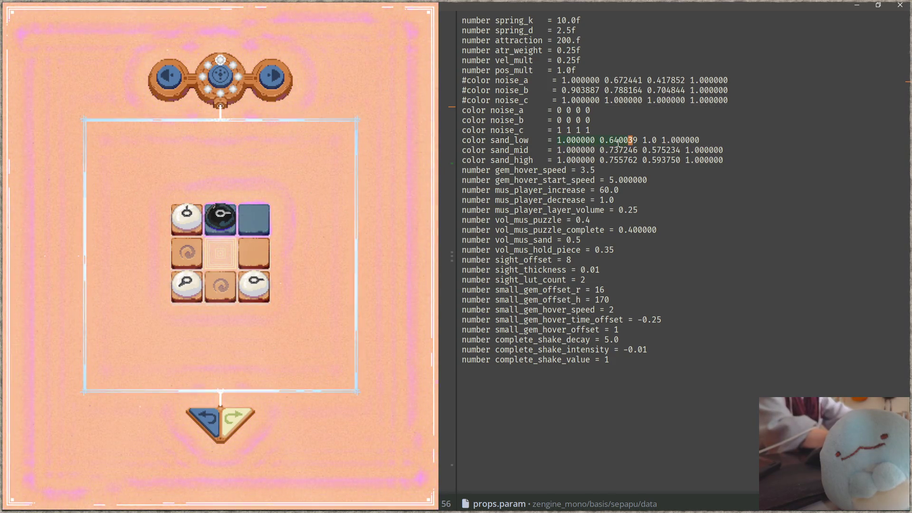
pyautogui.write('0 0')
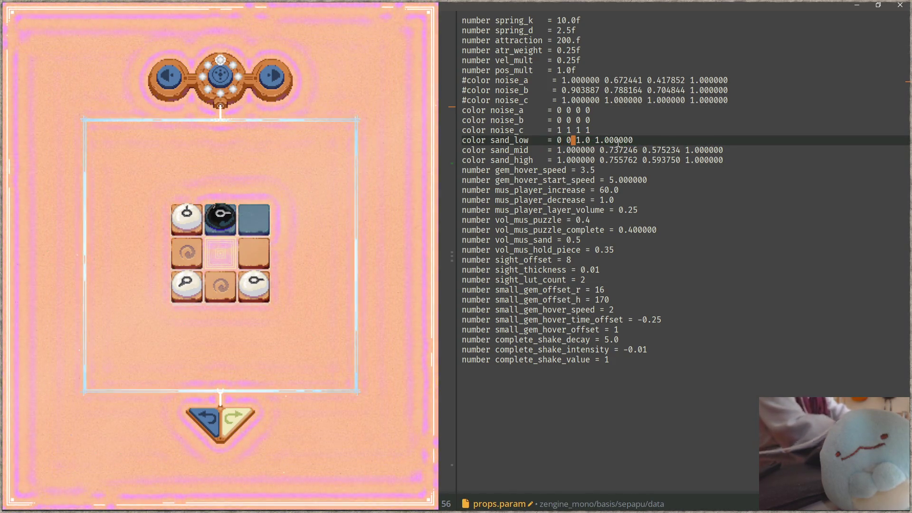
pyautogui.click(750, 200)
pyautogui.hotkey('ctrl', 's')
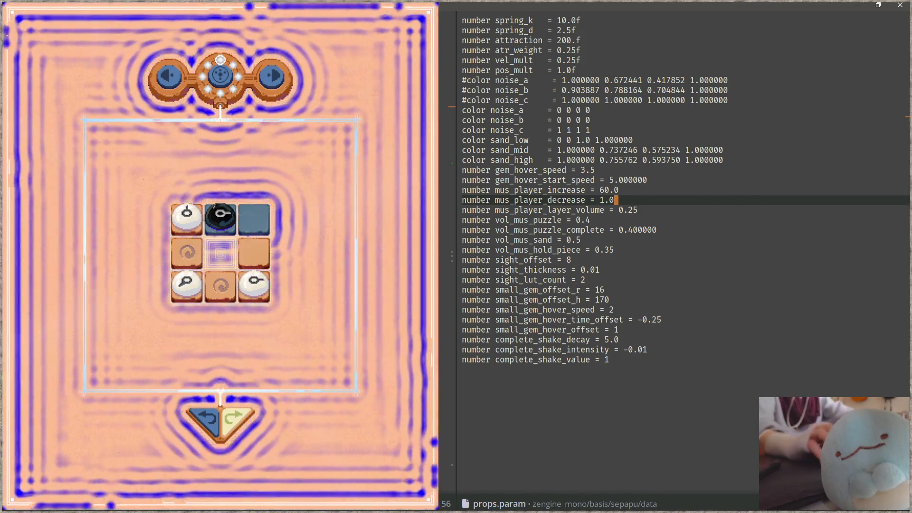
# View the blue sand in the game, then undo sand_low back to its original colour.
pyautogui.click(394, 338)
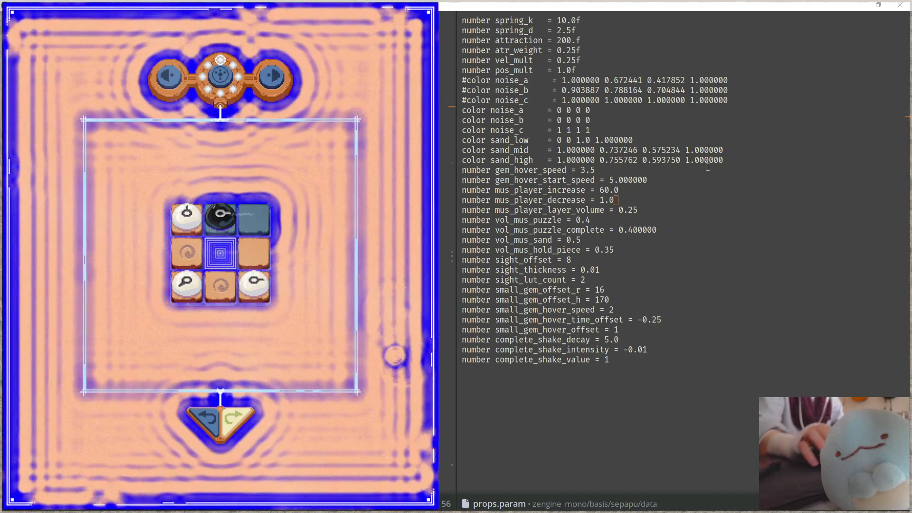
pyautogui.click(750, 159)
pyautogui.press('Up')
pyautogui.write('1.000000 0.640039 0.399336 1.000000')
# Try sand_low third values 0.799336, 0.499336, then 0.599336, saving each to preview.
pyautogui.hotkey('ctrl', 'Left')
pyautogui.press('Left')
pyautogui.press('Left')
pyautogui.press('Left')
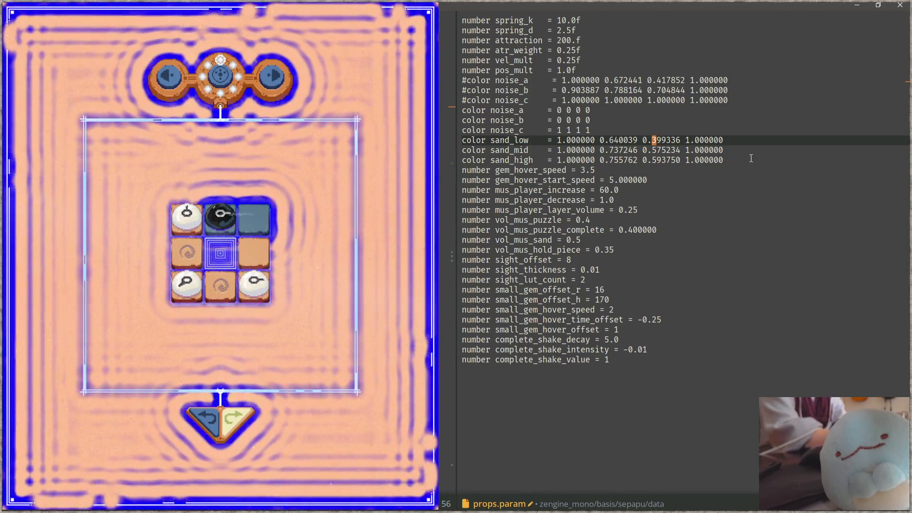
pyautogui.write('7')
pyautogui.hotkey('ctrl', 's')
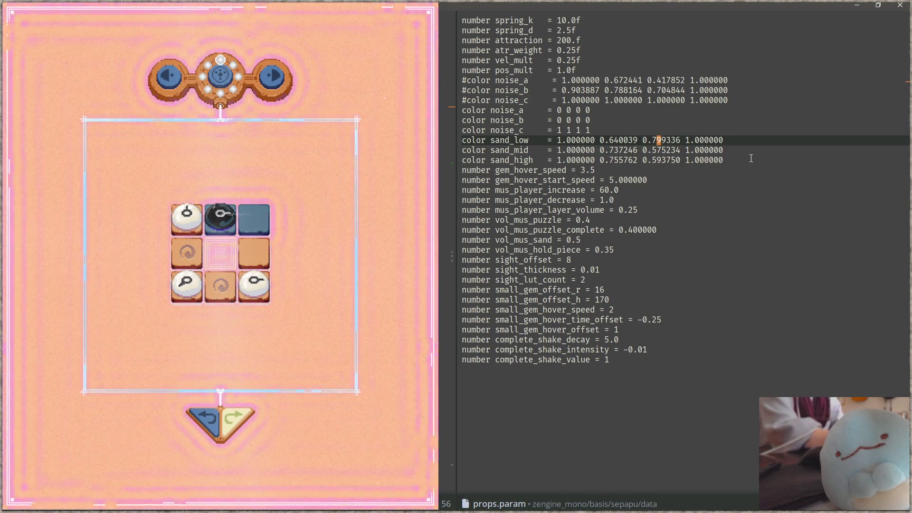
pyautogui.press('BackSpace')
pyautogui.write('4')
pyautogui.hotkey('ctrl', 's')
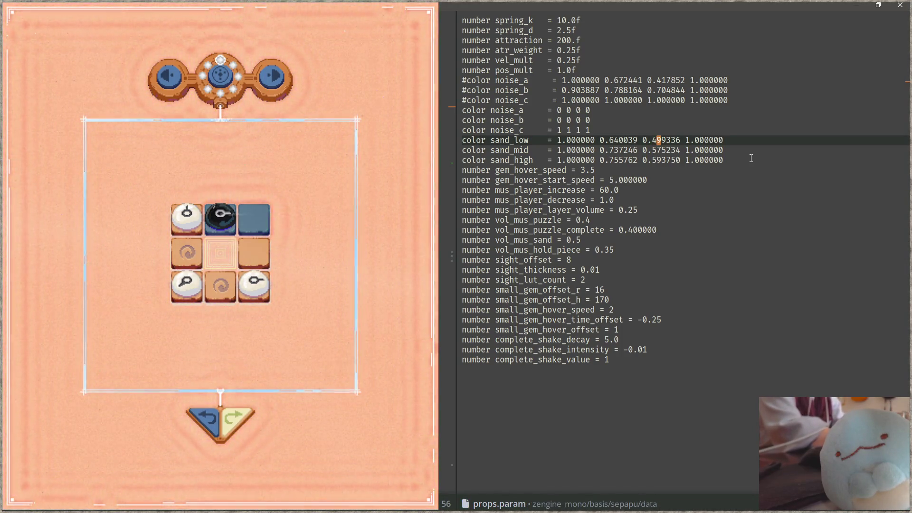
pyautogui.press('BackSpace')
pyautogui.write('5')
pyautogui.hotkey('ctrl', 's')
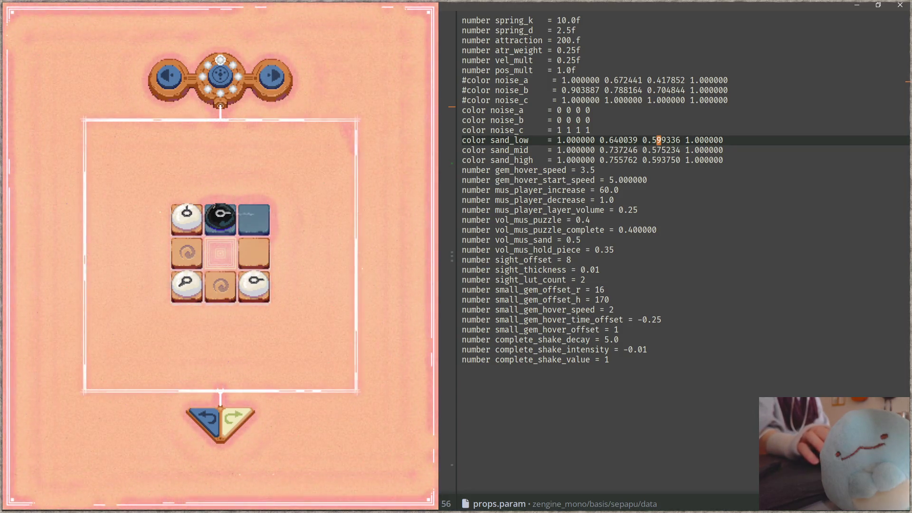
# Undo sand_low's third value back to 0.399336 and return to the game.
pyautogui.click(772, 144)
pyautogui.hotkey('ctrl', 'z')
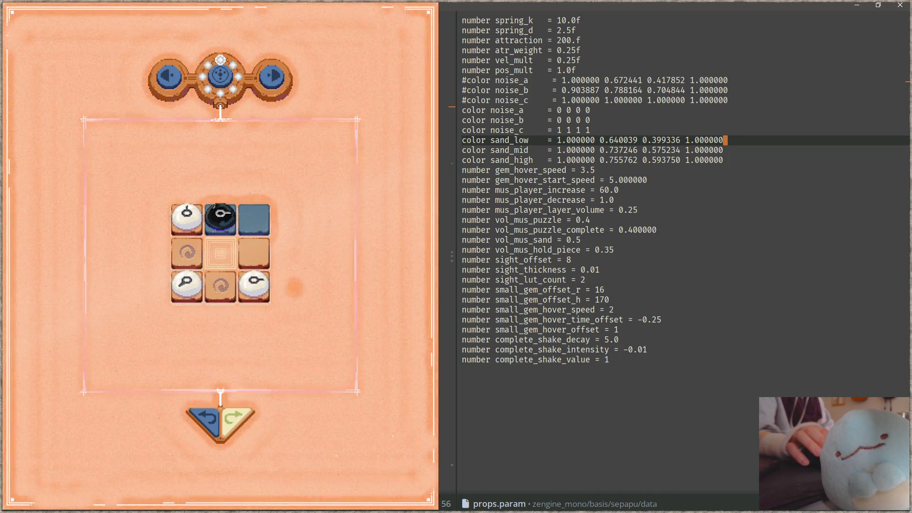
pyautogui.click(208, 420)
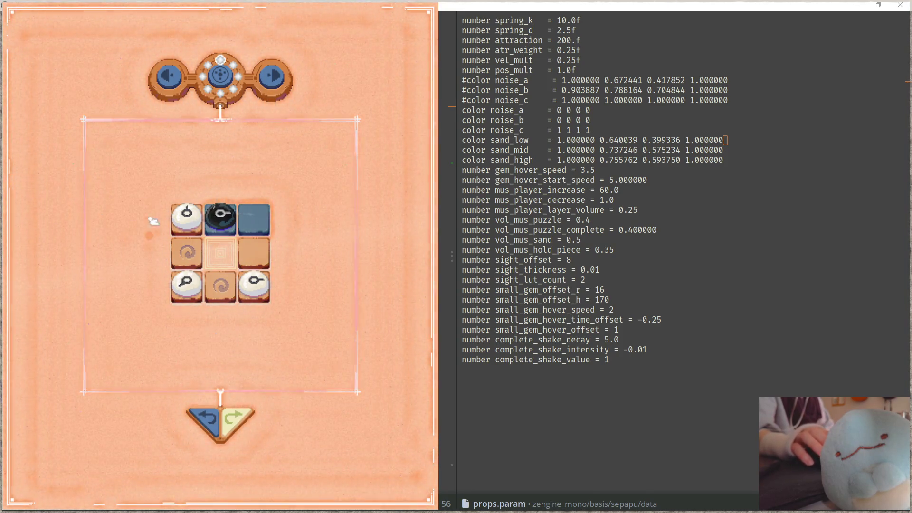
# Move stones into the top-right and bottom-middle tiles, then open the debug HUD to skip levels.
pyautogui.moveTo(230, 194); pyautogui.dragTo(266, 285)
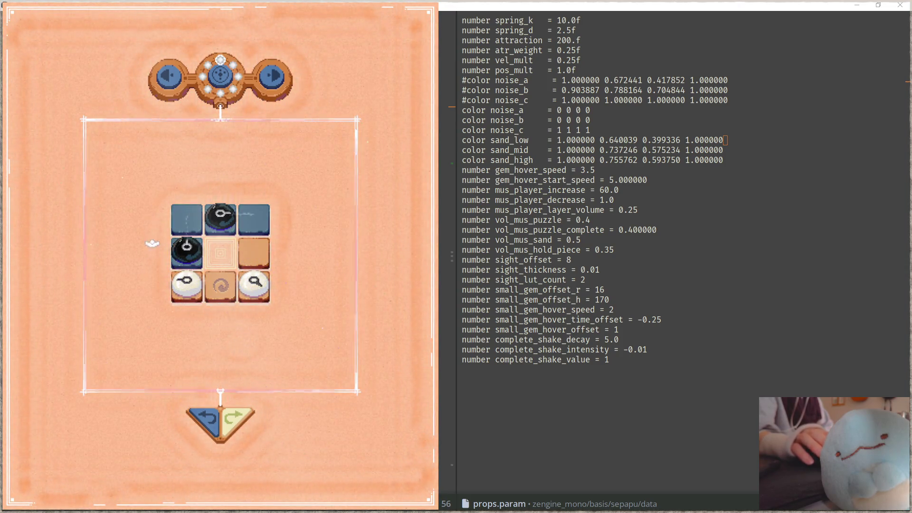
pyautogui.moveTo(187, 285)
pyautogui.mouseDown()
pyautogui.moveTo(220, 285)
pyautogui.moveTo(254, 252)
pyautogui.mouseUp()
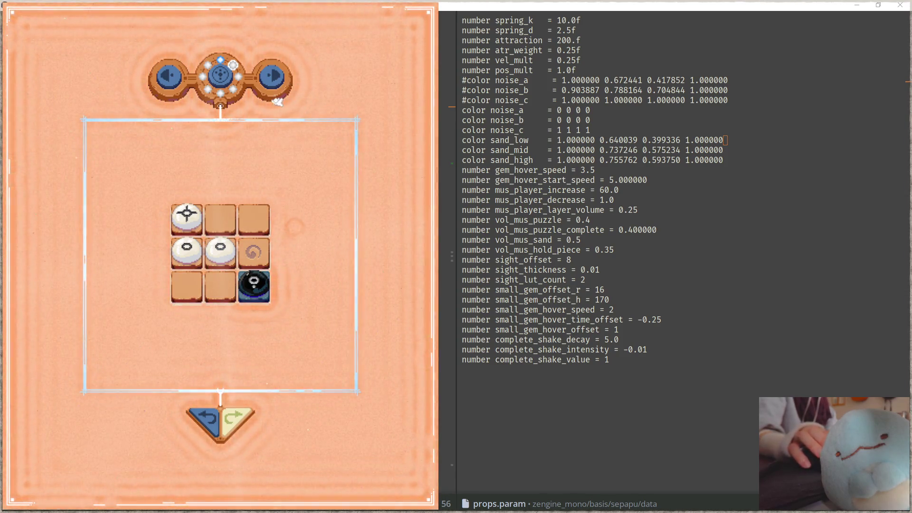
pyautogui.press('F5')
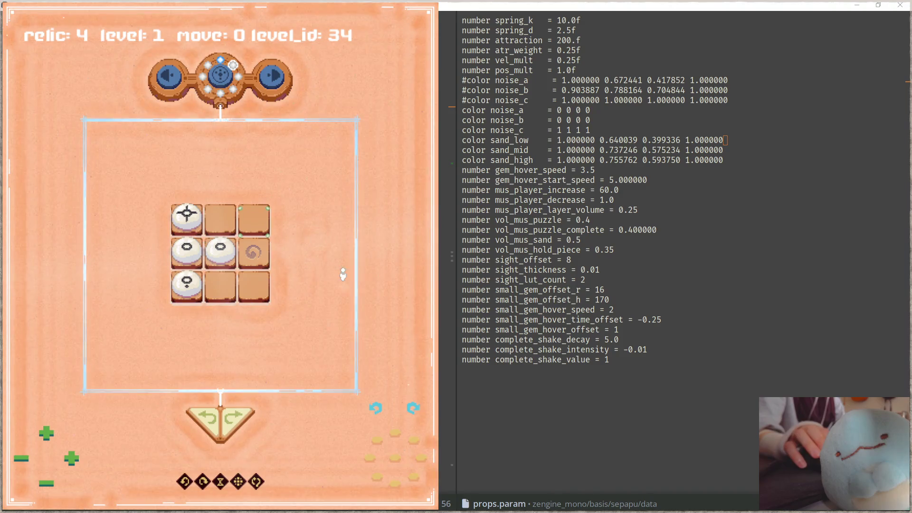
pyautogui.press('F5')
pyautogui.press('F5')
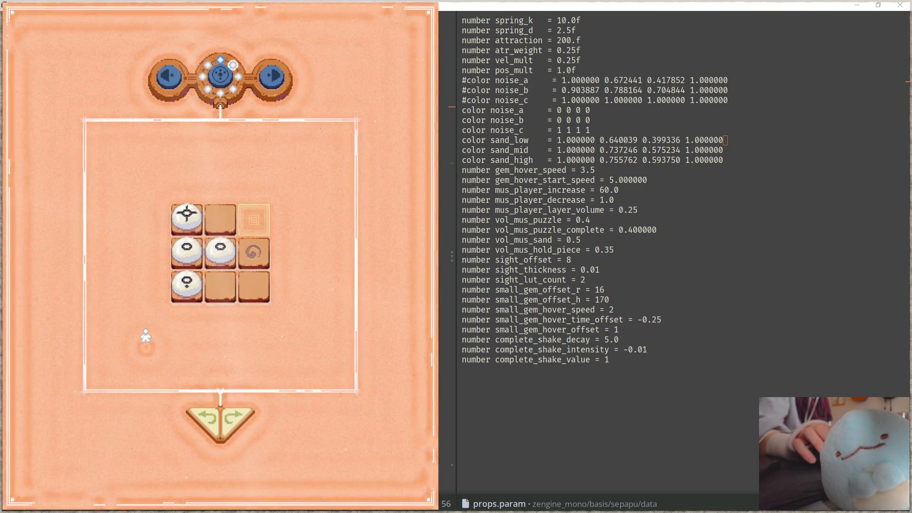
# Load the next puzzle layout, walk the player down, and return to props.param in Focus.
pyautogui.press('z')
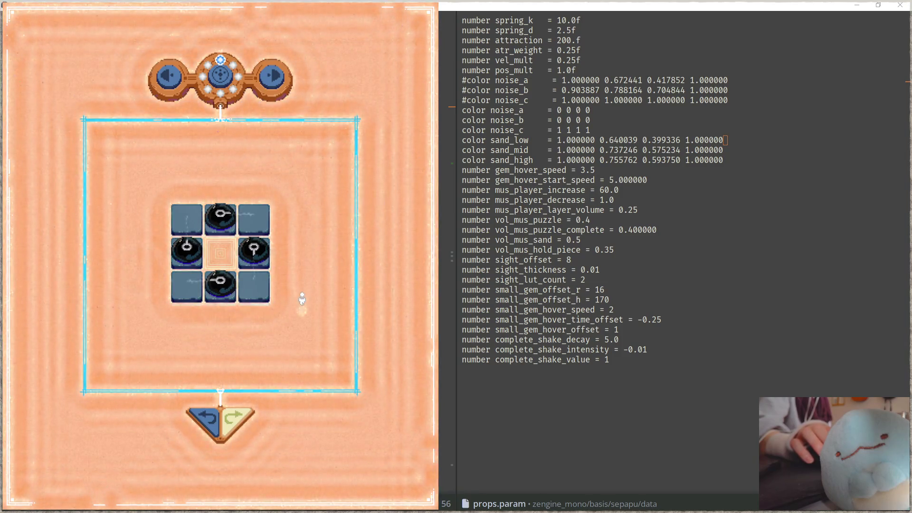
pyautogui.press('Down')
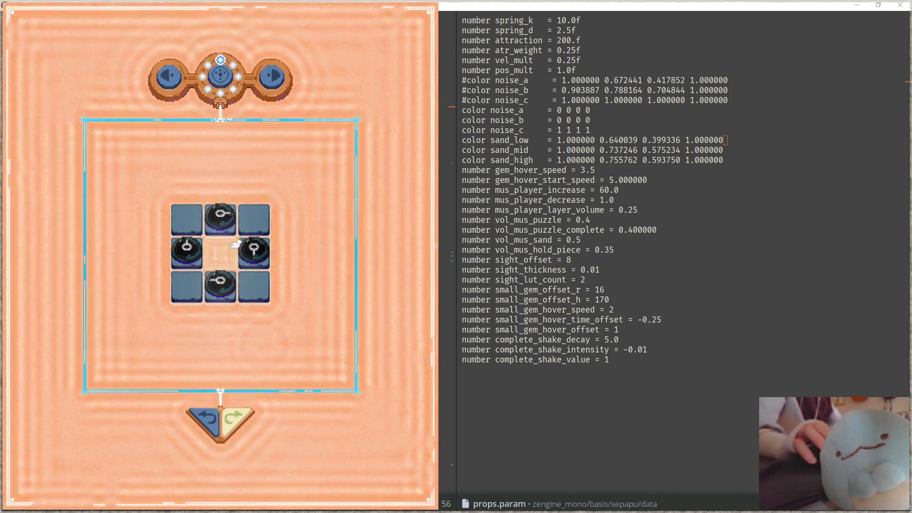
pyautogui.hotkey('alt', 'Tab')
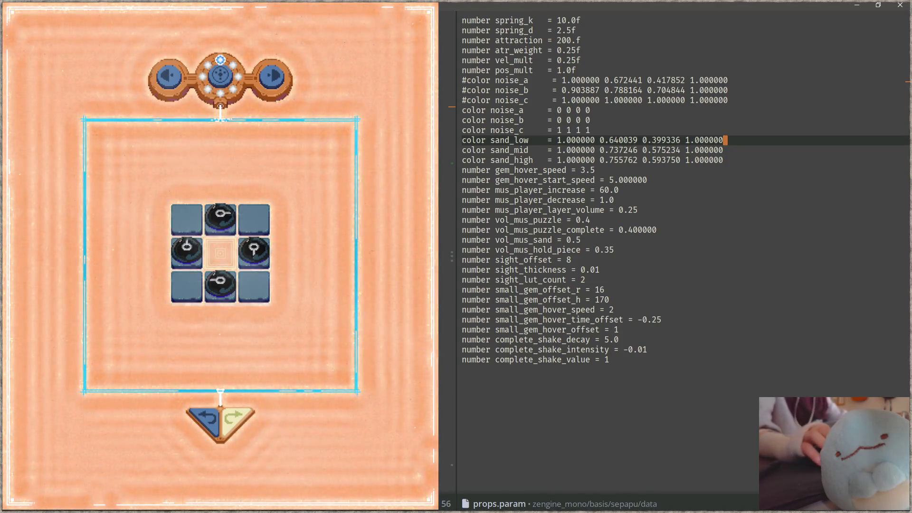
# Bring up graphics.aseprite and zoom in on the cyan gradient strip.
pyautogui.hotkey('alt', 'Tab')
pyautogui.scroll(-3, 688, 300)
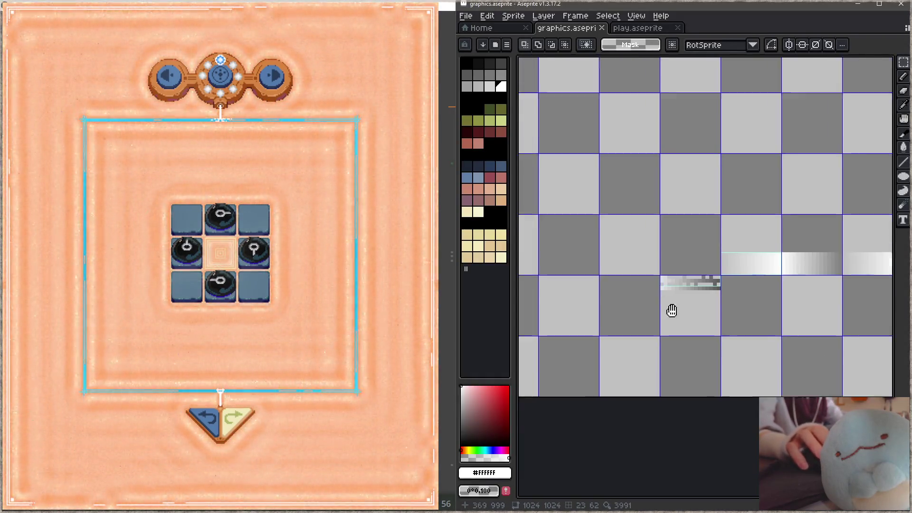
pyautogui.scroll(-3, 818, 336)
pyautogui.scroll(-4, 624, 388)
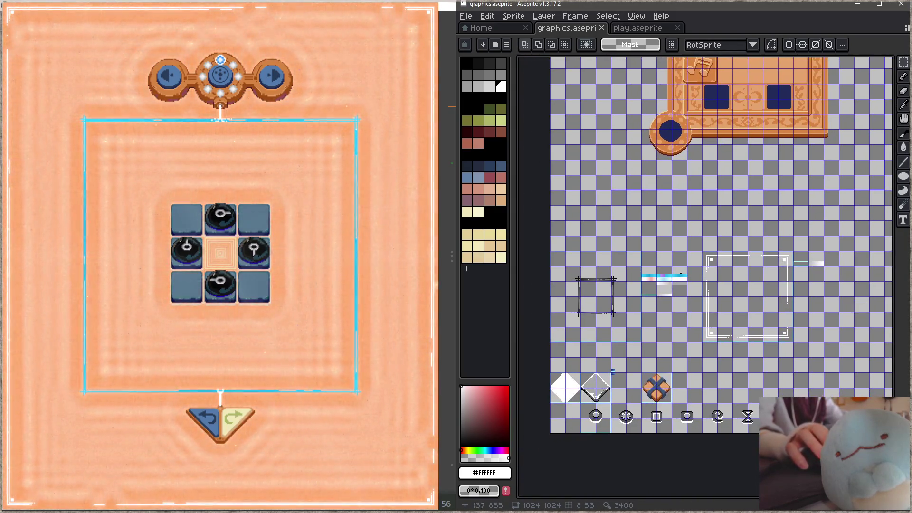
pyautogui.scroll(5, 681, 274)
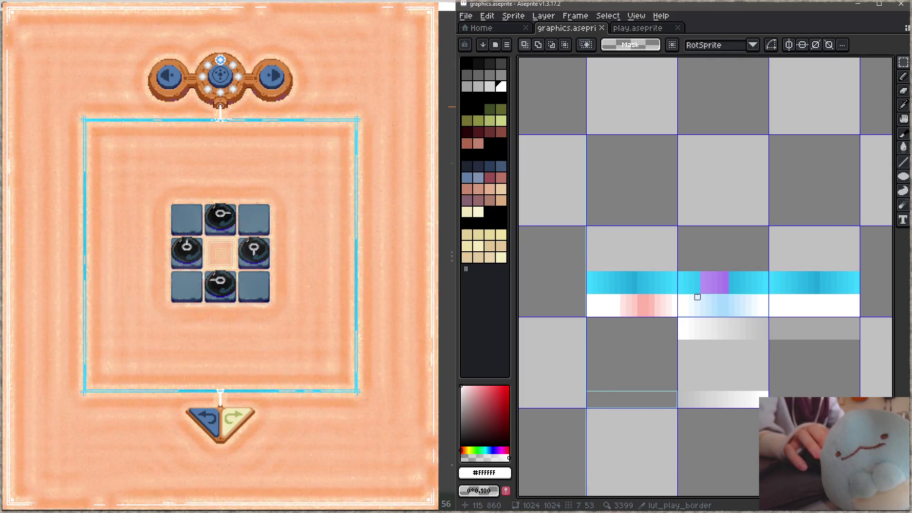
pyautogui.moveTo(586, 271); pyautogui.dragTo(860, 292)
pyautogui.click(824, 248)
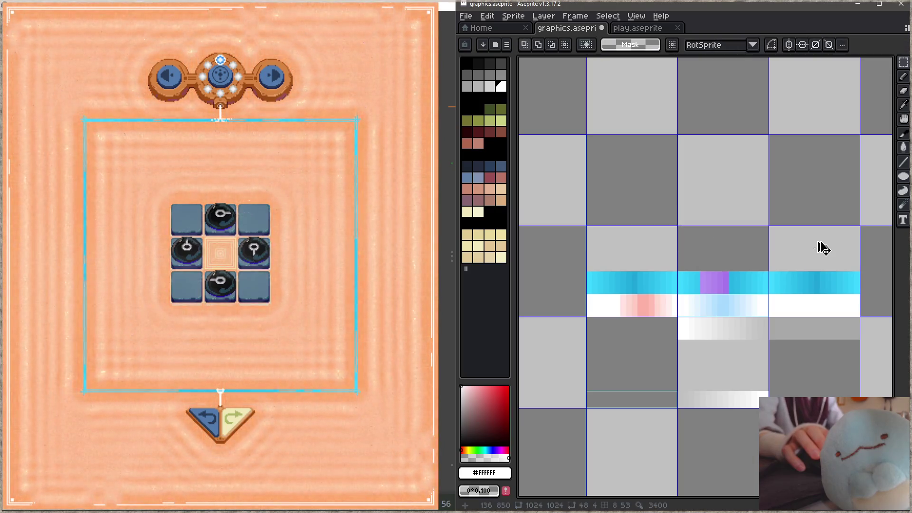
pyautogui.press('Tab')
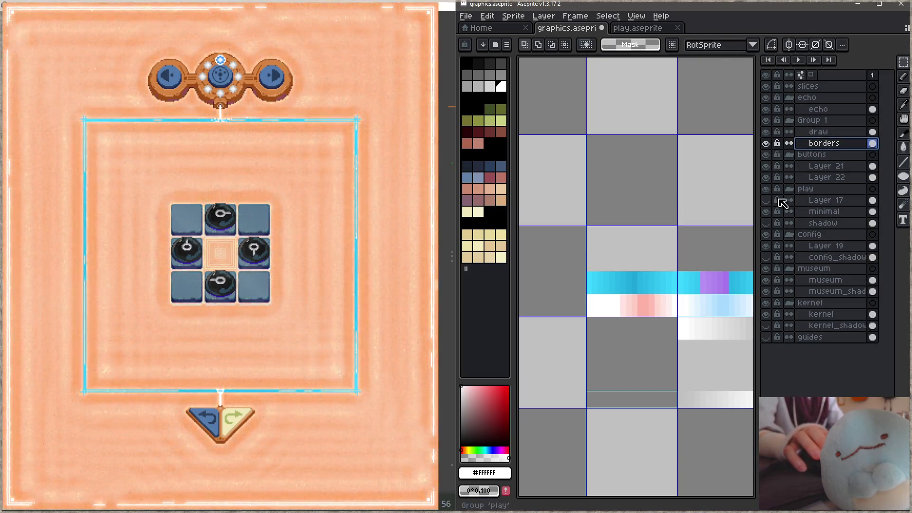
pyautogui.press('Tab')
# Copy the cyan gradient strip one row above the original, then reselect the lower strip.
pyautogui.moveTo(588, 274)
pyautogui.mouseDown()
pyautogui.moveTo(664, 291)
pyautogui.moveTo(856, 291)
pyautogui.mouseUp()
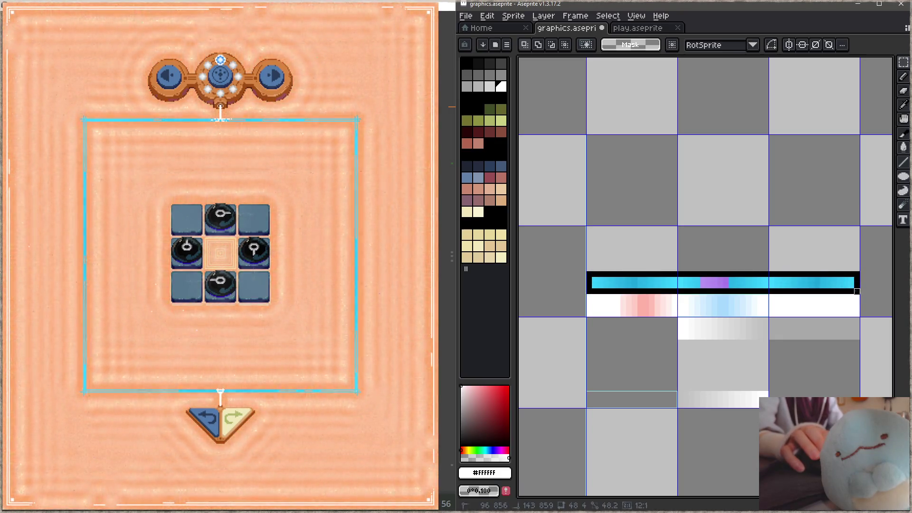
pyautogui.moveTo(799, 294); pyautogui.dragTo(800, 247)
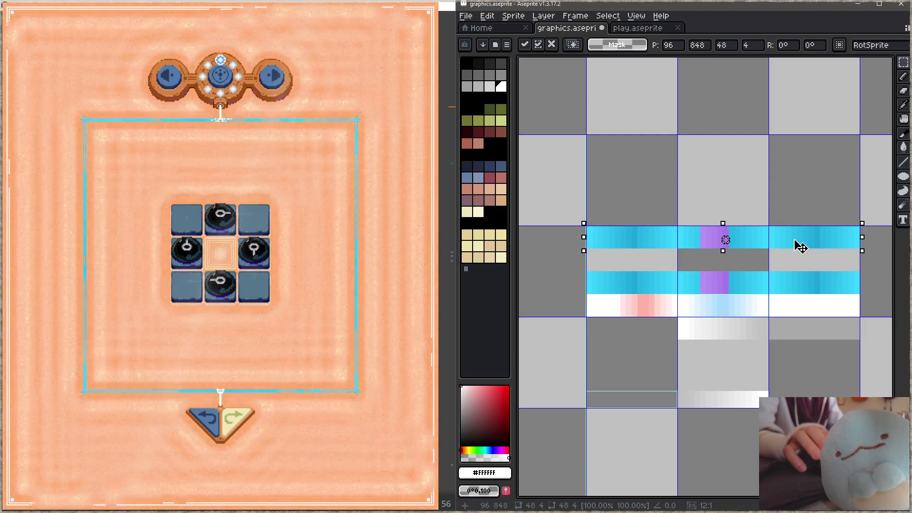
pyautogui.hotkey('ctrl', 'd')
pyautogui.moveTo(589, 274)
pyautogui.mouseDown()
pyautogui.moveTo(660, 289)
pyautogui.moveTo(856, 291)
pyautogui.mouseUp()
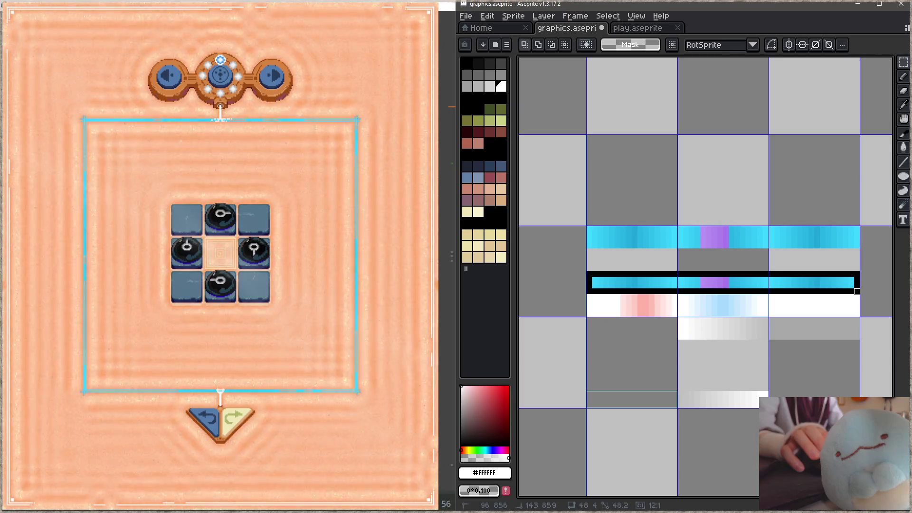
pyautogui.scroll(-1, 712, 306)
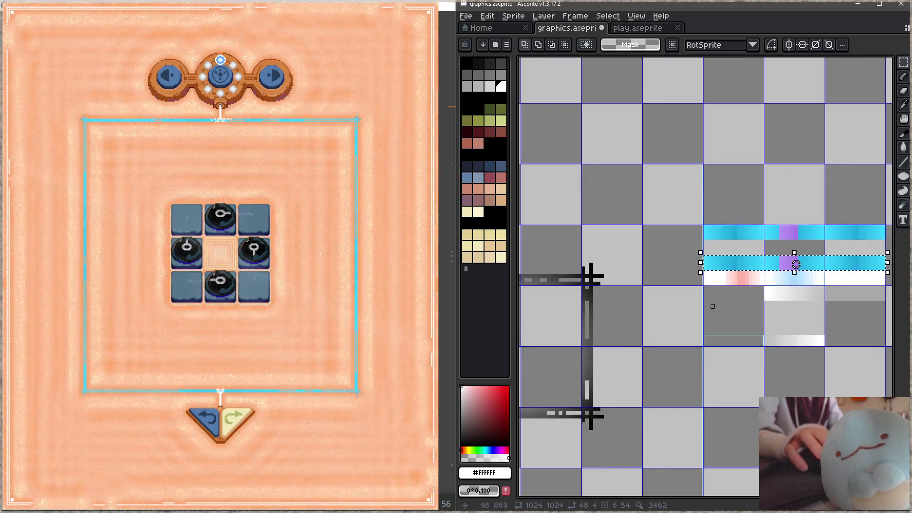
pyautogui.scroll(-2, 712, 306)
pyautogui.scroll(1, 730, 301)
pyautogui.scroll(4, 676, 299)
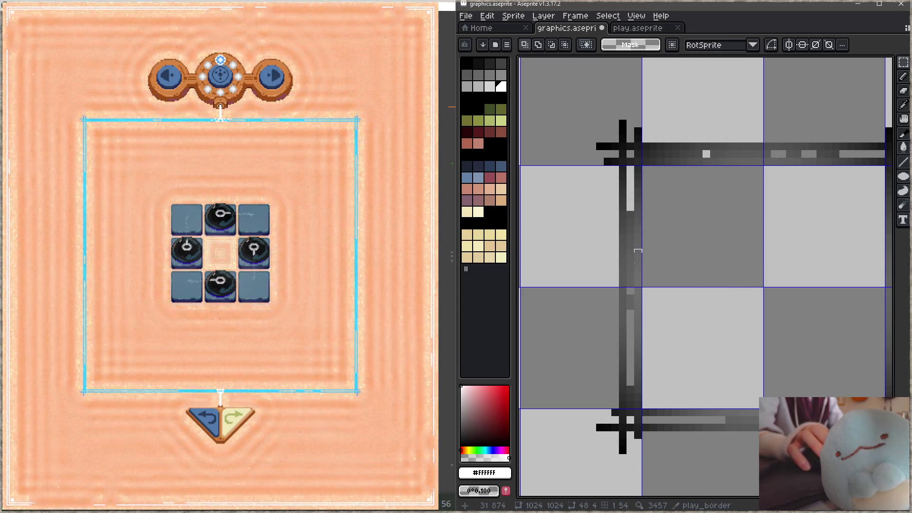
pyautogui.scroll(1, 614, 250)
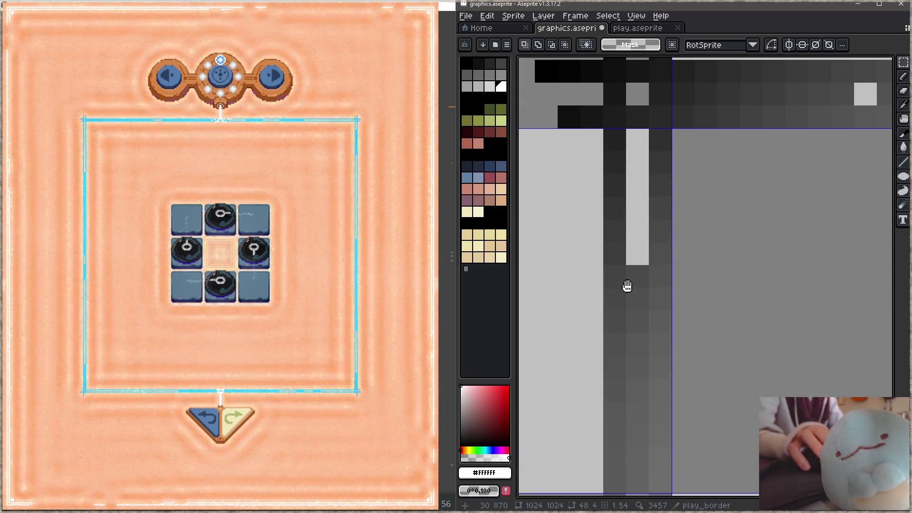
pyautogui.scroll(-1, 622, 218)
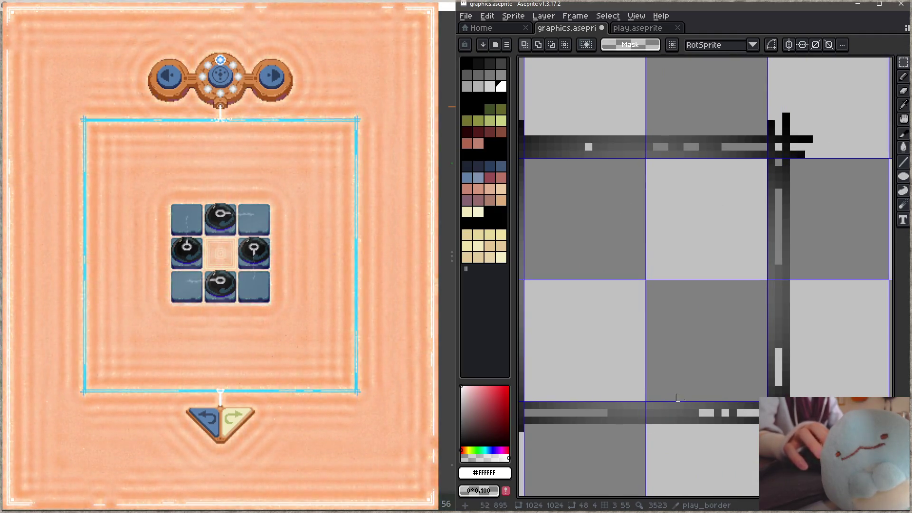
pyautogui.hscroll(6, 769, 291)
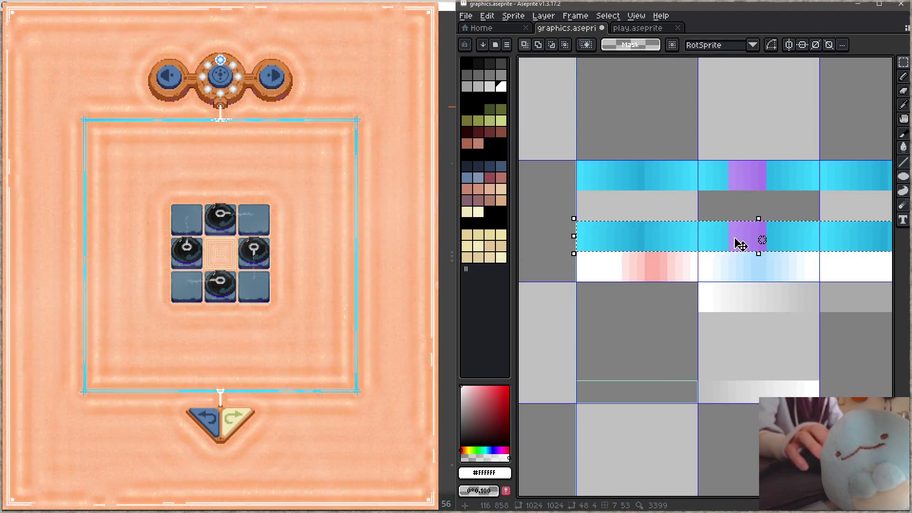
# Apply Hue/Saturation with Saturation -25 and Lightness 17 to the lower strip, then save graphics.aseprite.
pyautogui.hotkey('ctrl', 'u')
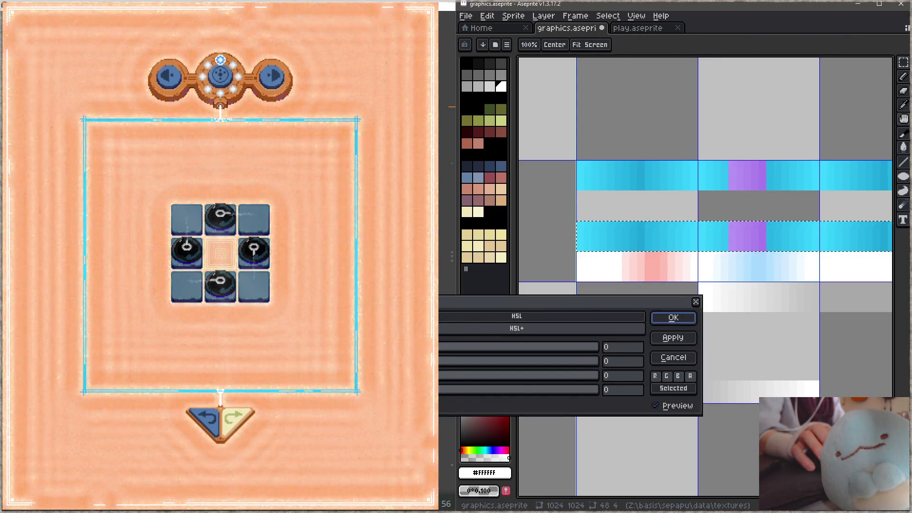
pyautogui.write('-25')
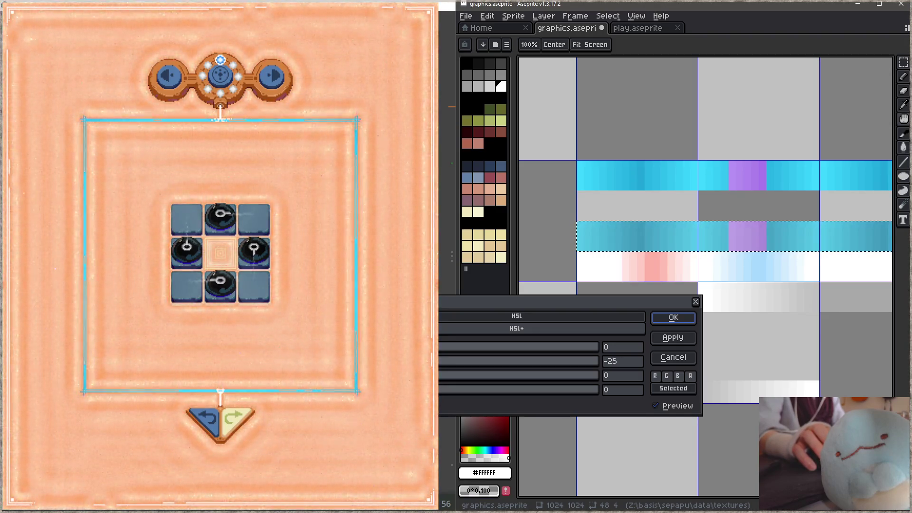
pyautogui.press('Tab')
pyautogui.write('17')
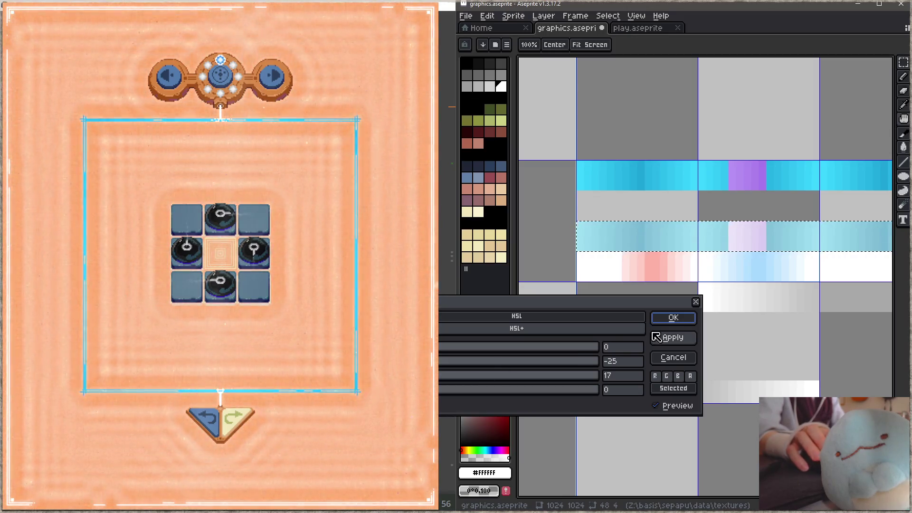
pyautogui.click(673, 317)
pyautogui.hotkey('ctrl', 's')
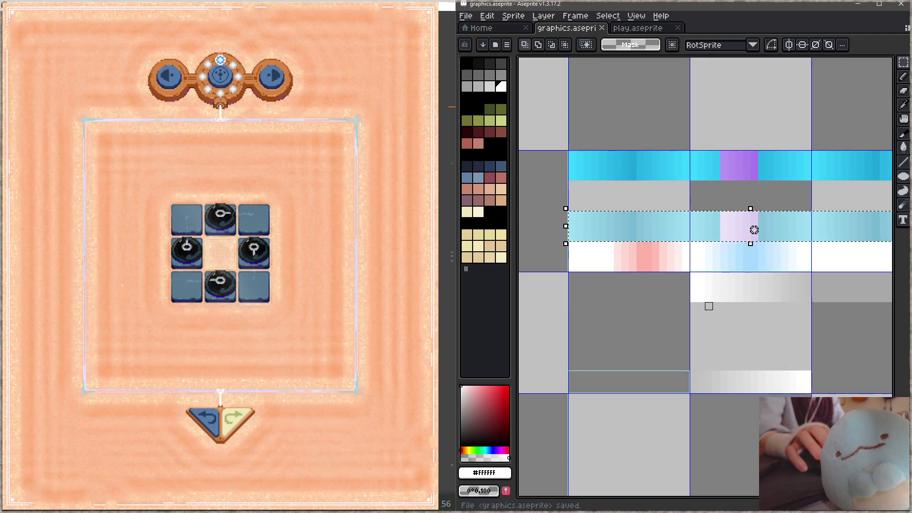
pyautogui.moveTo(708, 307)
pyautogui.mouseDown()
pyautogui.moveTo(687, 323)
pyautogui.moveTo(698, 298)
pyautogui.mouseUp()
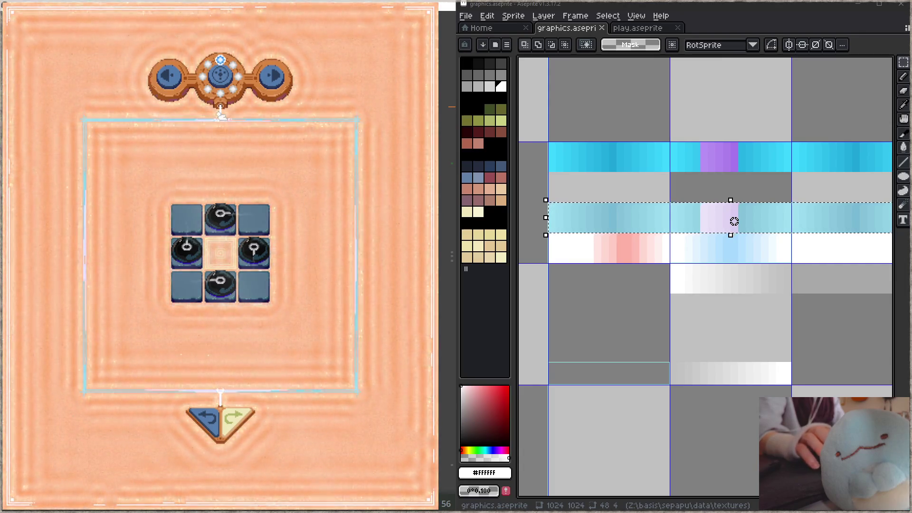
# Nudge the canvas view down and reopen Hue/Saturation (Ctrl+U) for the paled cyan strip.
pyautogui.moveTo(749, 269); pyautogui.dragTo(763, 304)
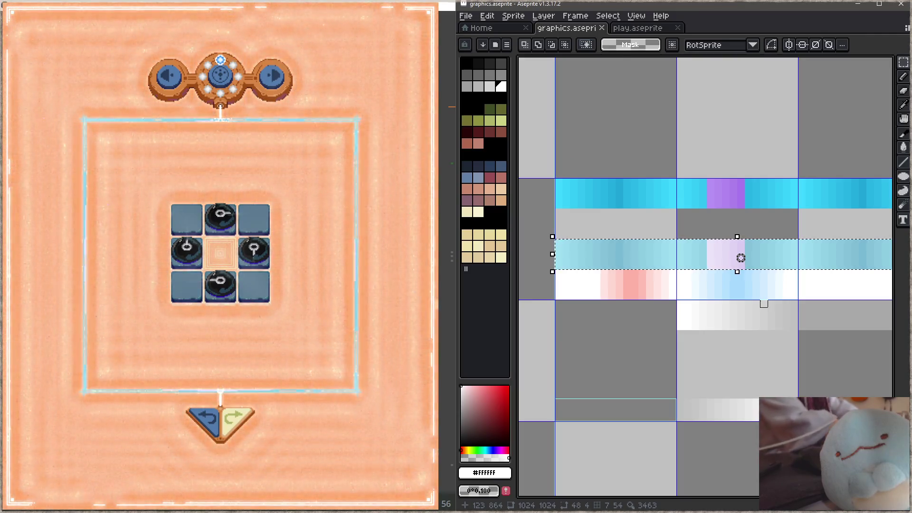
pyautogui.hotkey('ctrl', 'u')
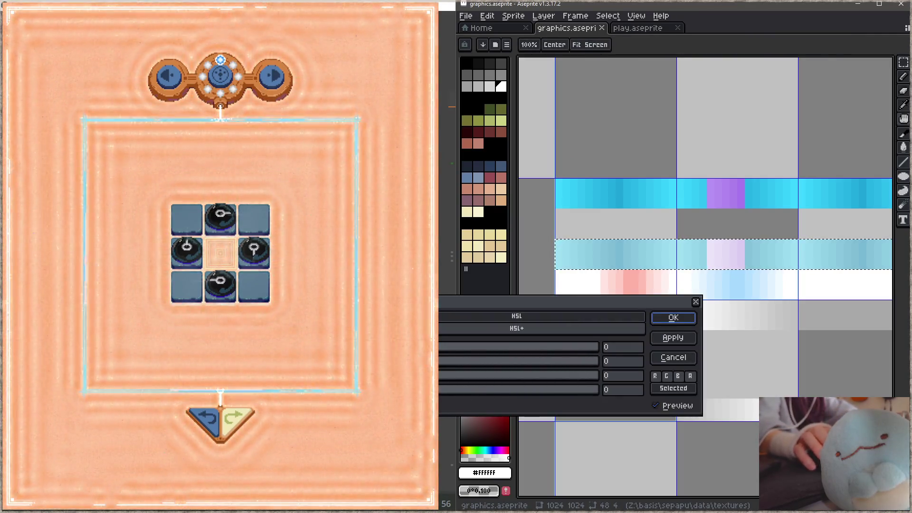
# Preview hue shifts of 6, 3 and 13 on the band, then cancel the adjustment.
pyautogui.write('6')
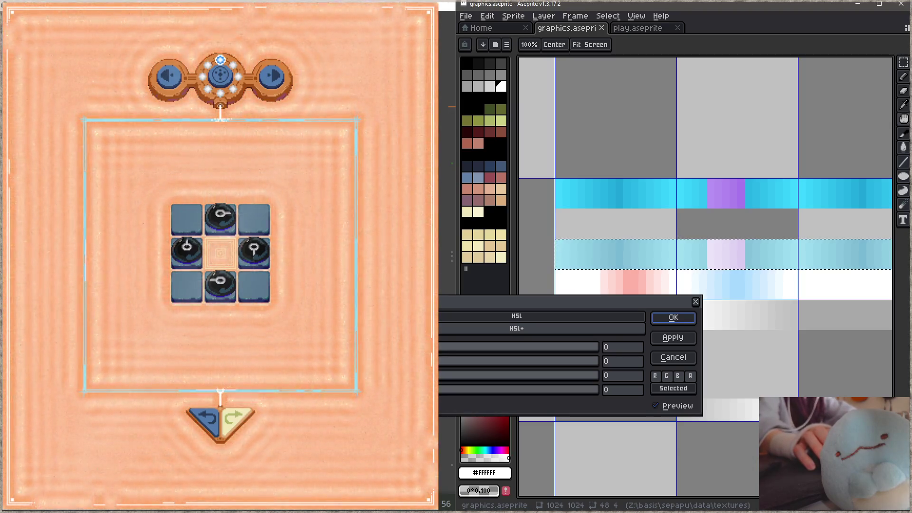
pyautogui.press('BackSpace')
pyautogui.write('3')
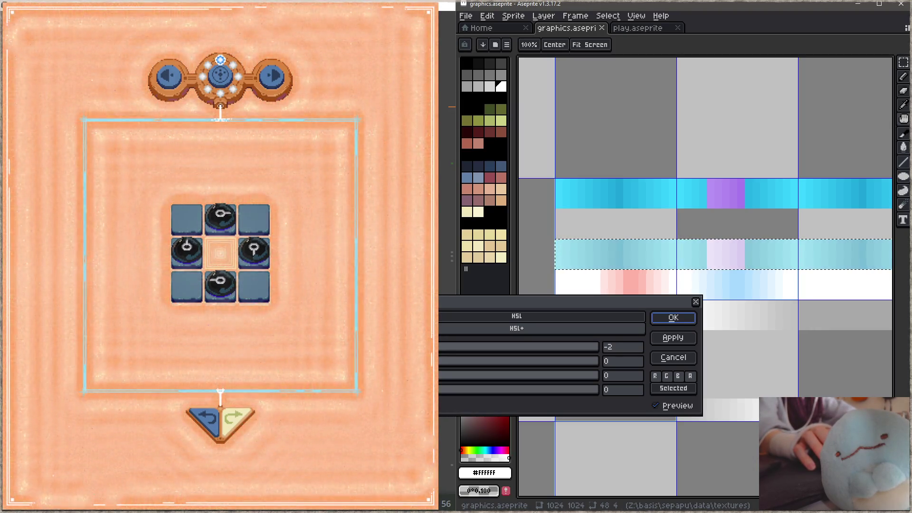
pyautogui.press('BackSpace')
pyautogui.write('13')
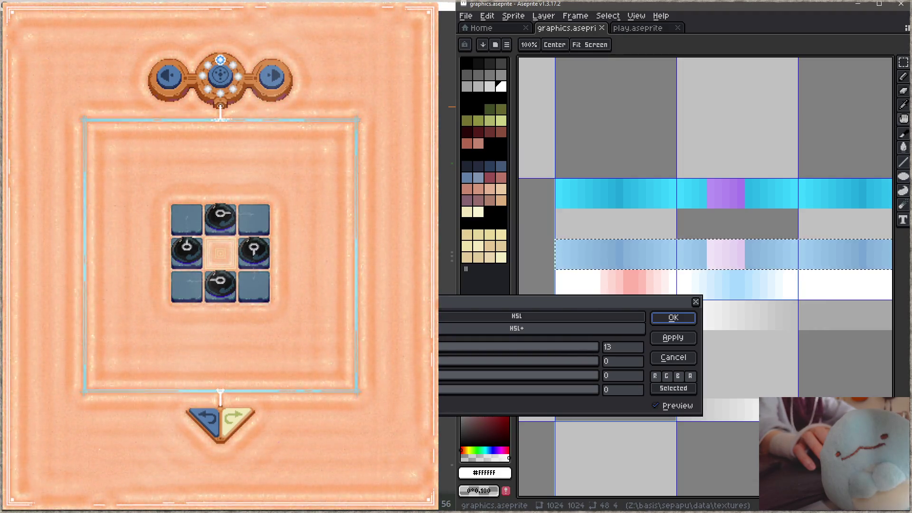
pyautogui.click(696, 302)
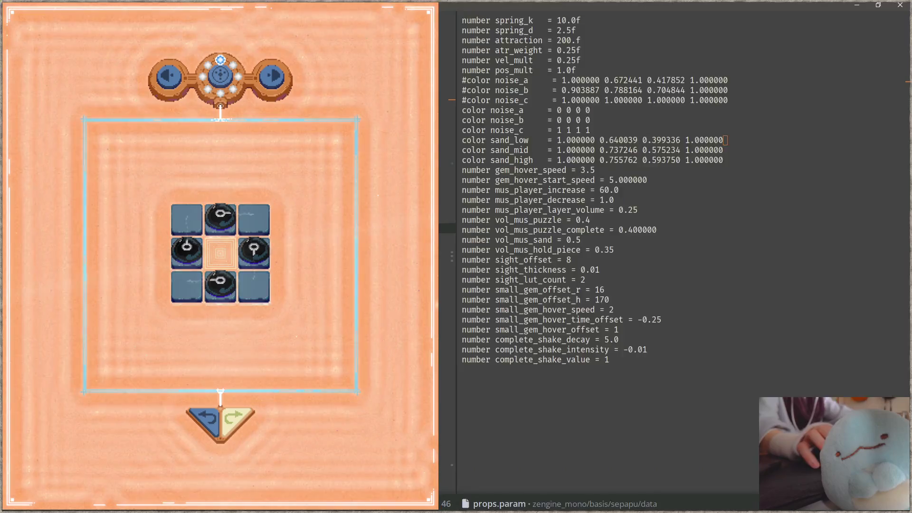
# Show the lut_play_border code in Focus, advance the game to the next puzzle, and bring up the file list.
pyautogui.hotkey('alt', 'Tab')
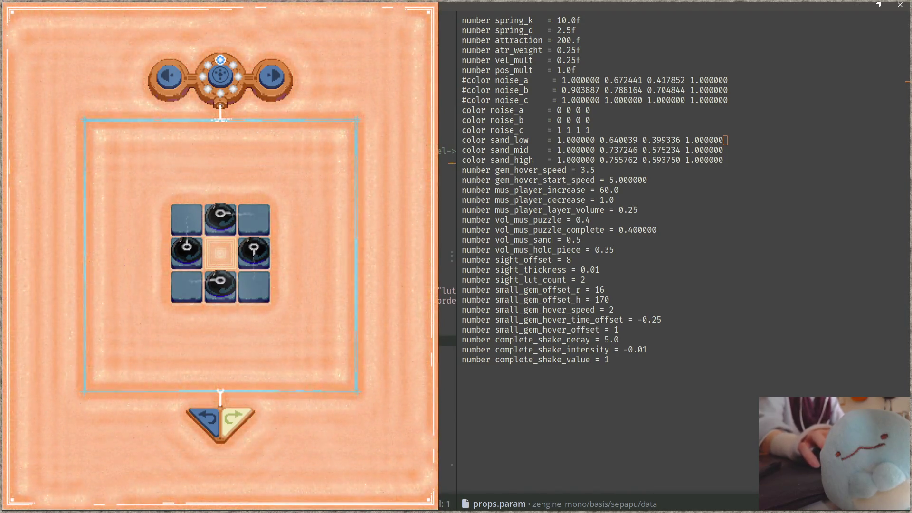
pyautogui.hotkey('ctrl', 'tab')
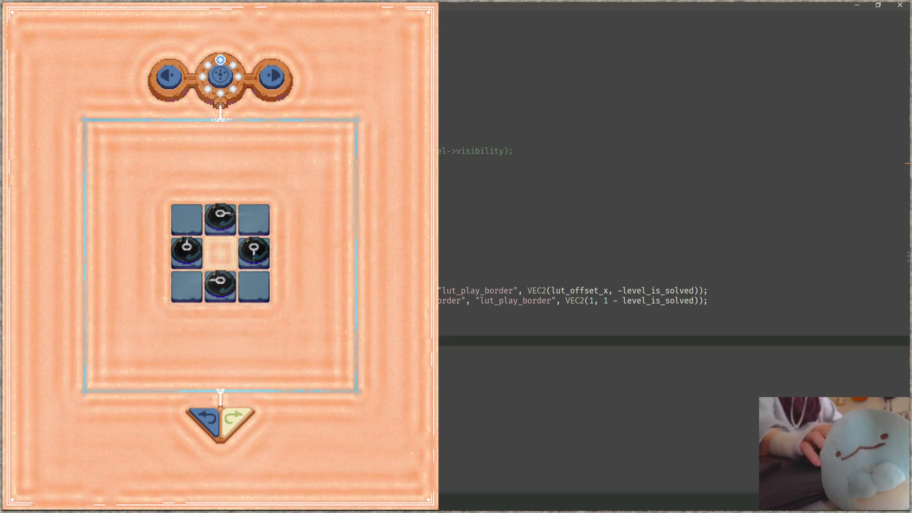
pyautogui.click(305, 290)
pyautogui.press('Right')
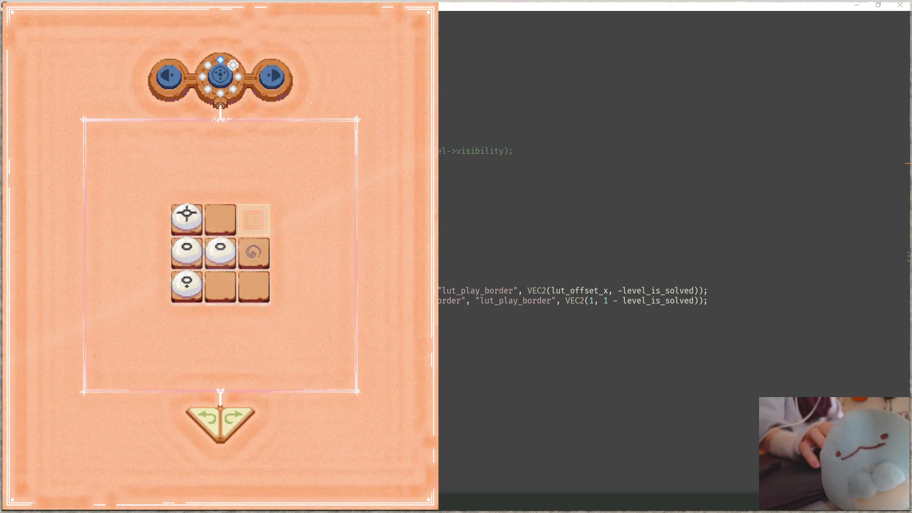
pyautogui.hotkey('alt', 'Tab')
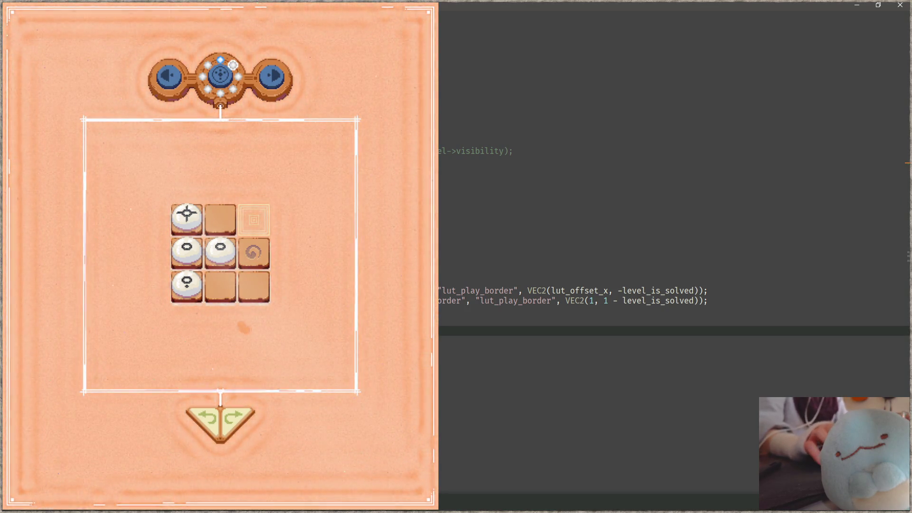
pyautogui.click(324, 243)
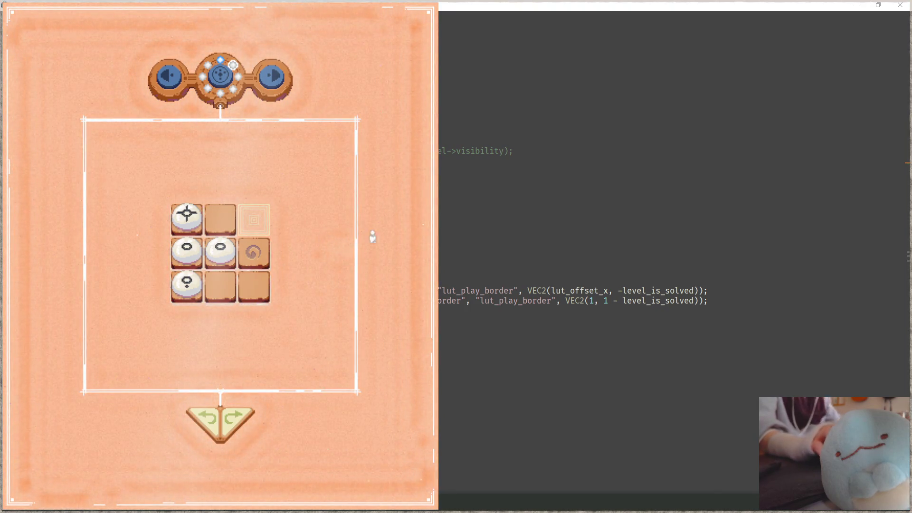
pyautogui.scroll(-4, 674, 252)
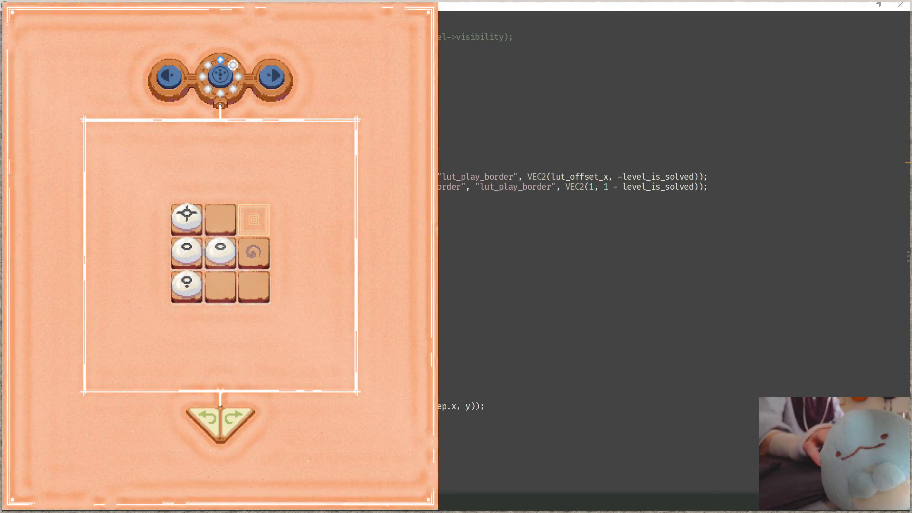
pyautogui.hotkey('ctrl', 'o')
# In sand_display.frag change mix(0.06, 1.0, state.r) to 0.6, save, and rebuild with F5.
pyautogui.press('Escape')
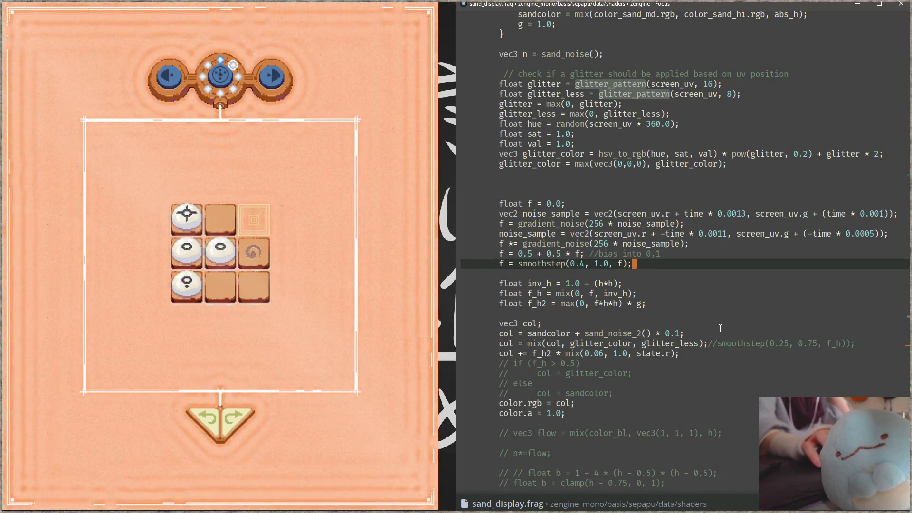
pyautogui.scroll(-2, 720, 276)
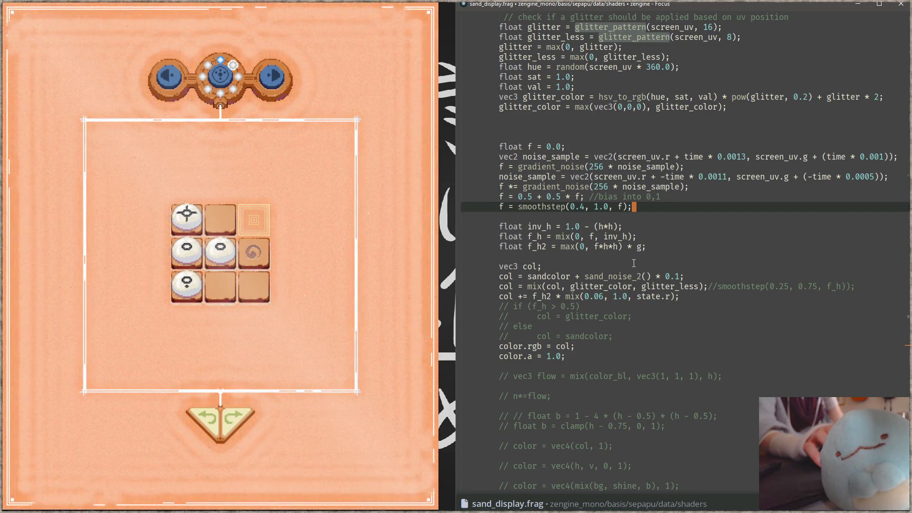
pyautogui.click(623, 296)
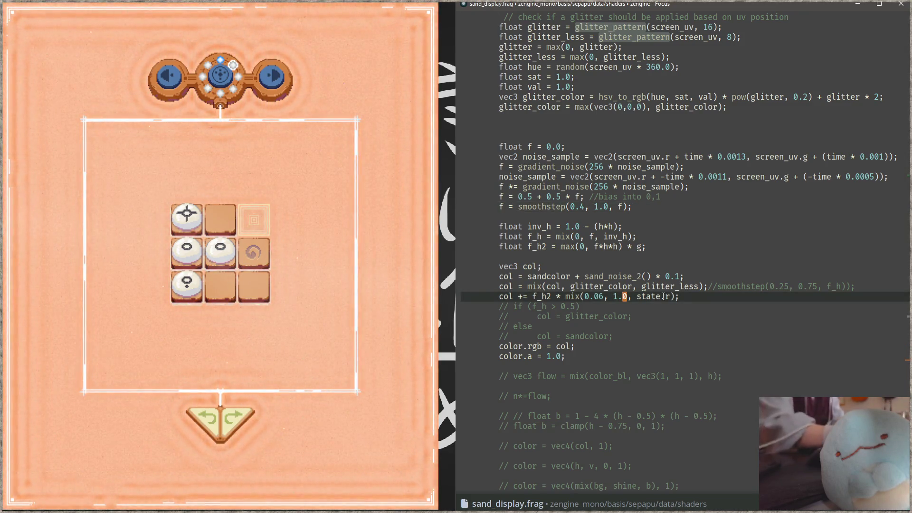
pyautogui.press('BackSpace')
pyautogui.press('BackSpace')
pyautogui.press('Delete')
pyautogui.write('0.6')
pyautogui.hotkey('ctrl', 's')
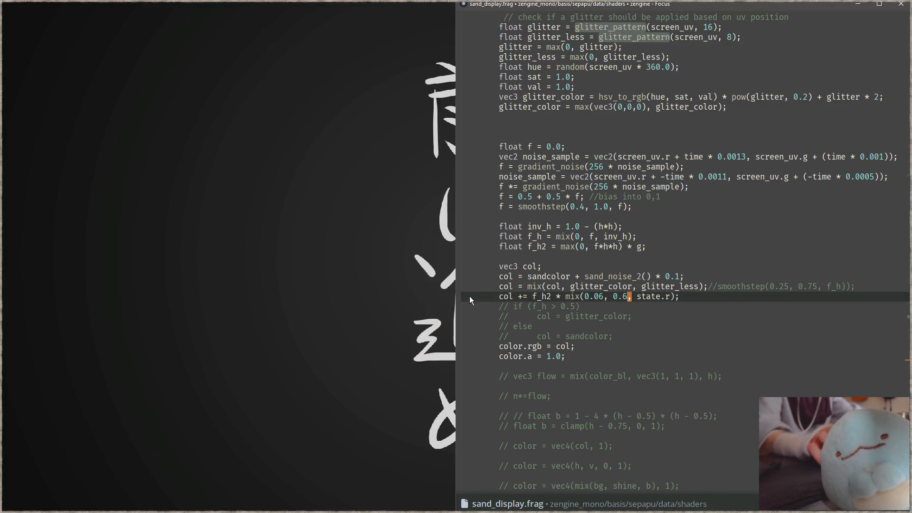
pyautogui.click(679, 286)
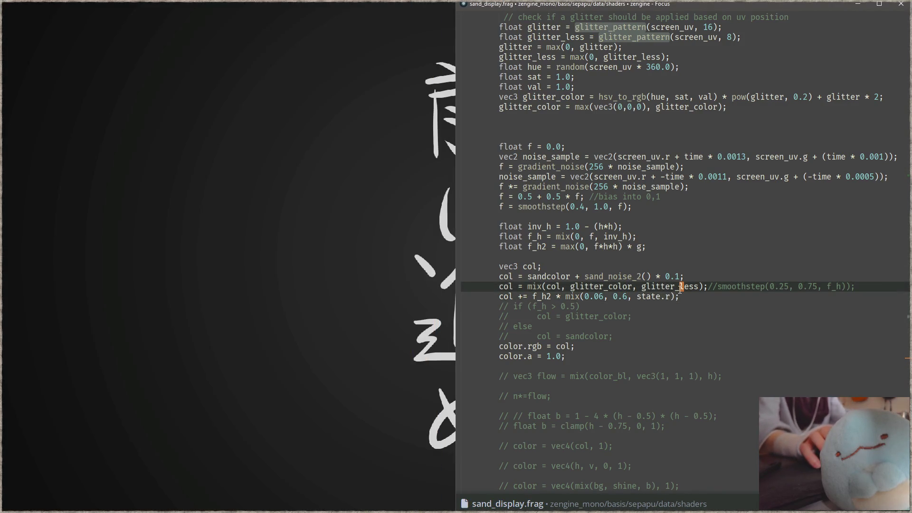
pyautogui.press('F5')
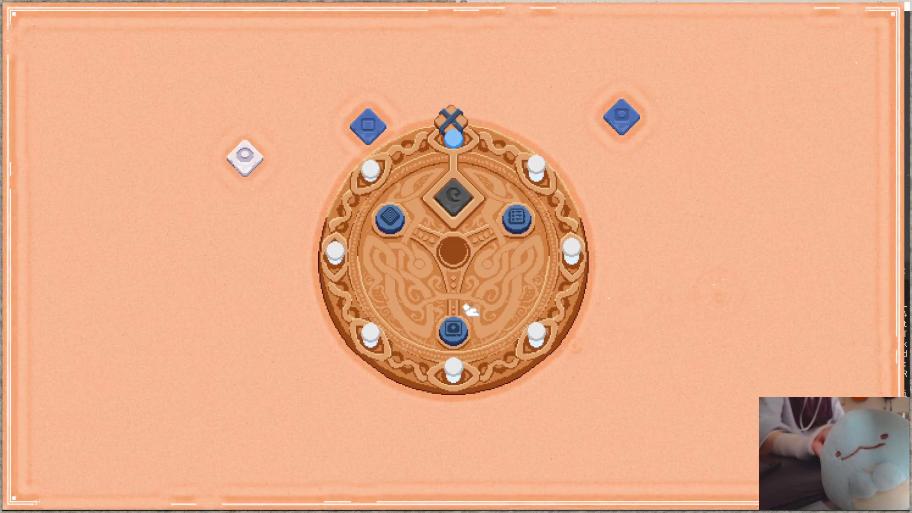
# Enter the bottom blue token's puzzle level to check the border, then quit with Escape.
pyautogui.click(453, 329)
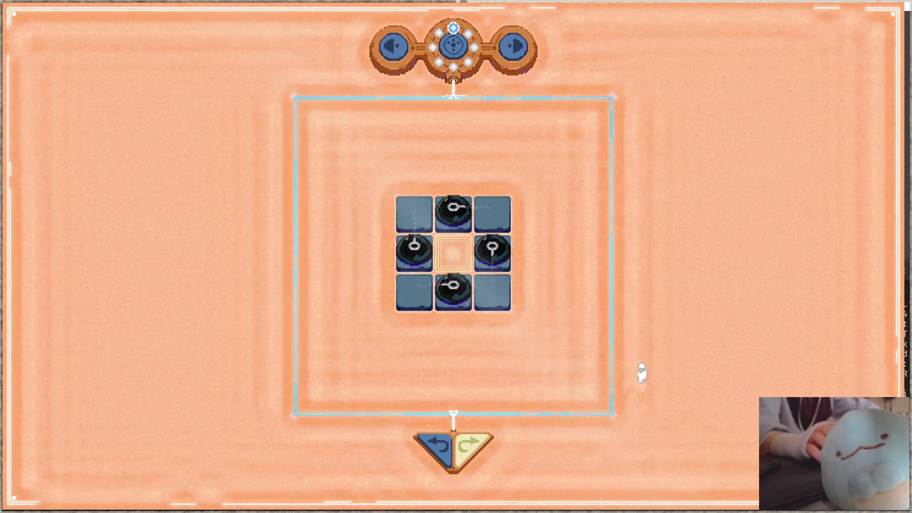
pyautogui.press('Escape')
pyautogui.press('Escape')
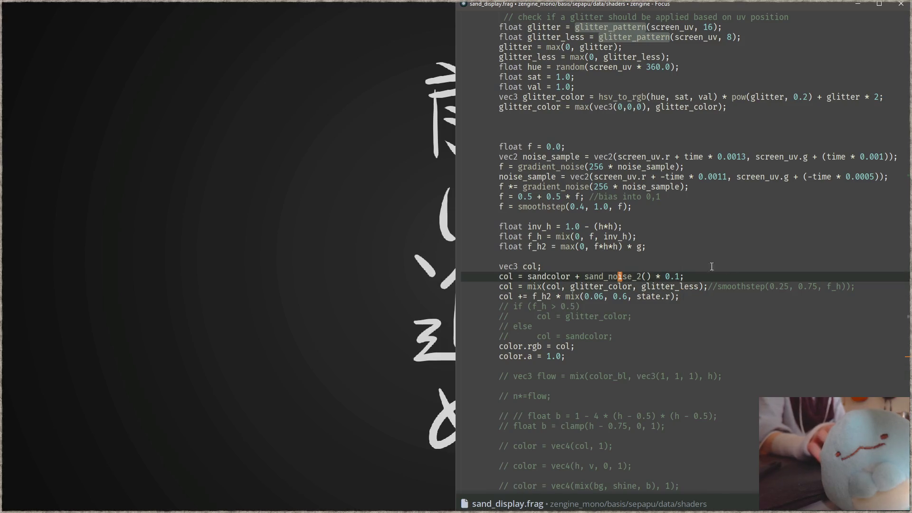
# Search the project for draw_field, open sepapu_draw.c, and scroll down to draw_board.
pyautogui.scroll(10, 664, 285)
pyautogui.hotkey('ctrl', 'p')
pyautogui.write('dra')
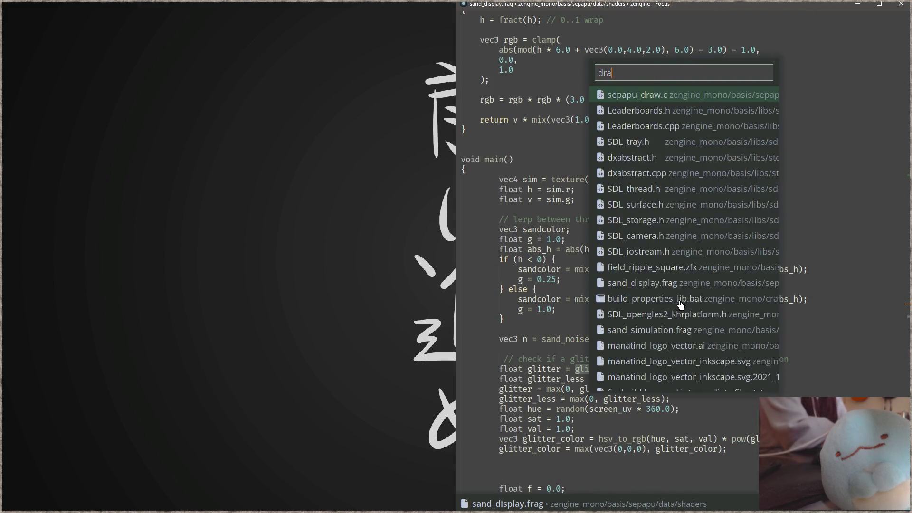
pyautogui.write('w')
pyautogui.hotkey('ctrl', 'shift', 'f')
pyautogui.write('dr')
pyautogui.write('_field')
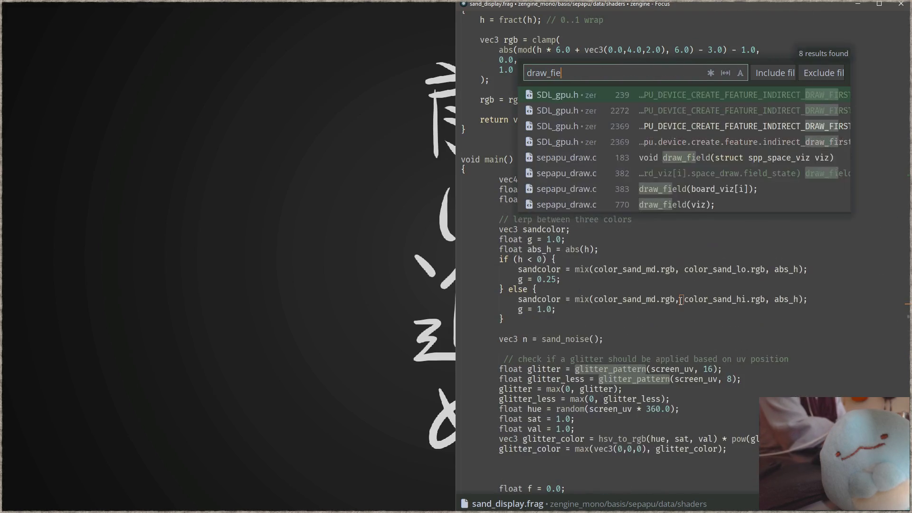
pyautogui.press('Return')
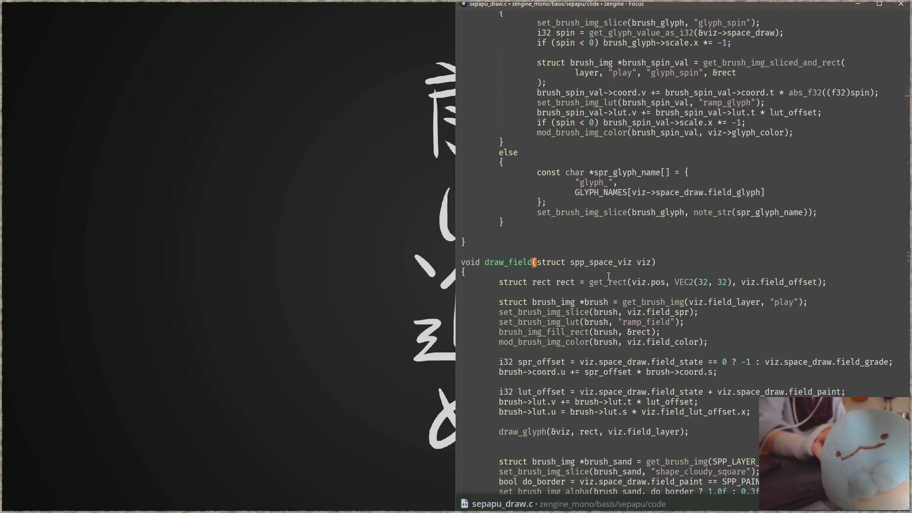
pyautogui.scroll(-4, 618, 266)
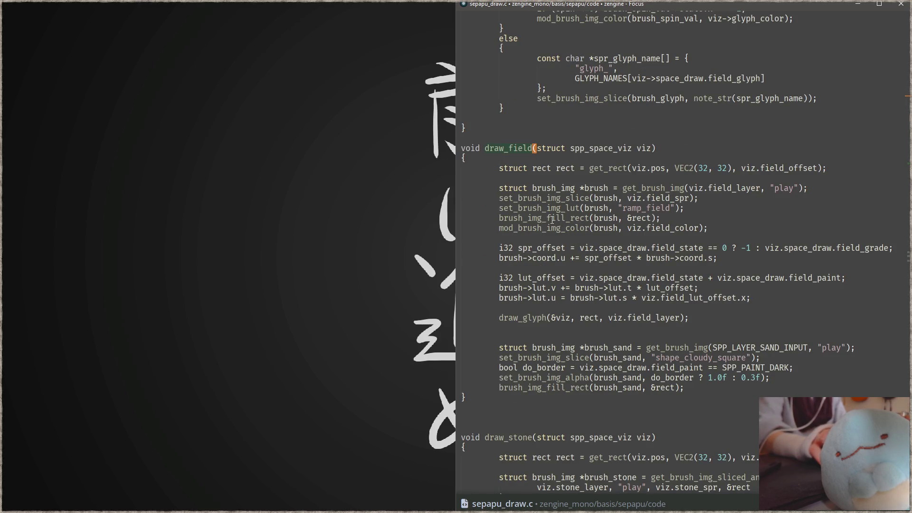
pyautogui.scroll(-20, 605, 301)
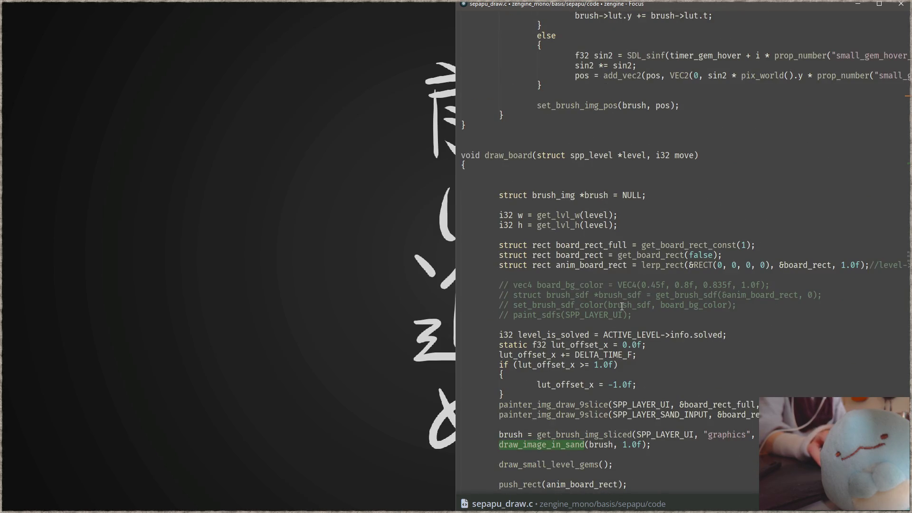
pyautogui.scroll(-2, 663, 308)
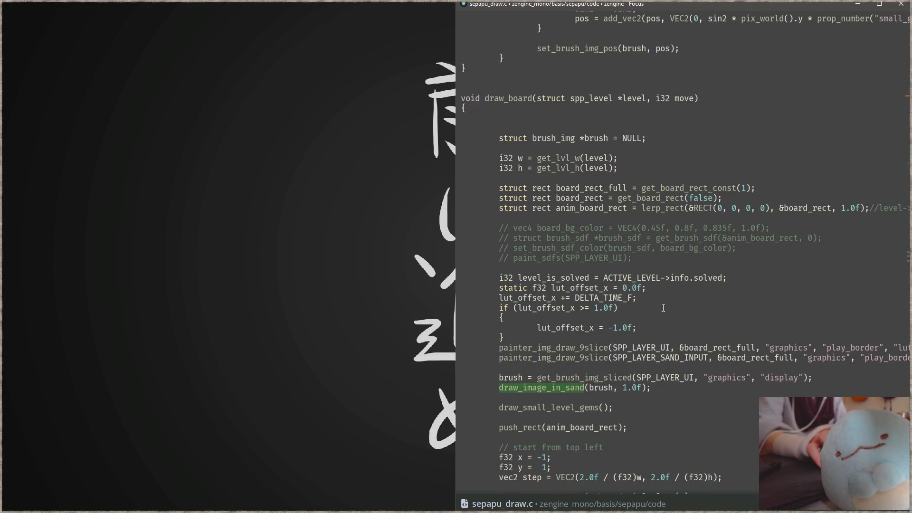
# Step through the lut_offset_x, level_is_solved and commented-out board_bg_color lines.
pyautogui.click(692, 311)
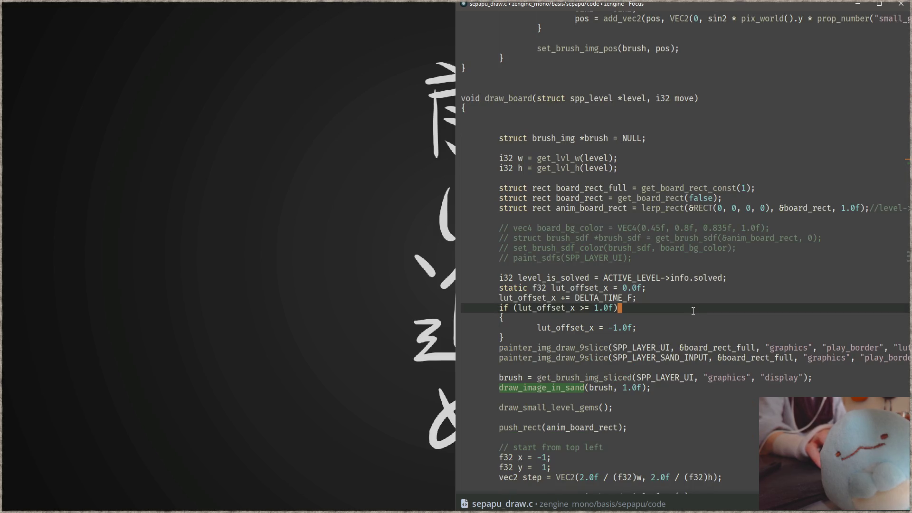
pyautogui.click(683, 334)
pyautogui.click(688, 329)
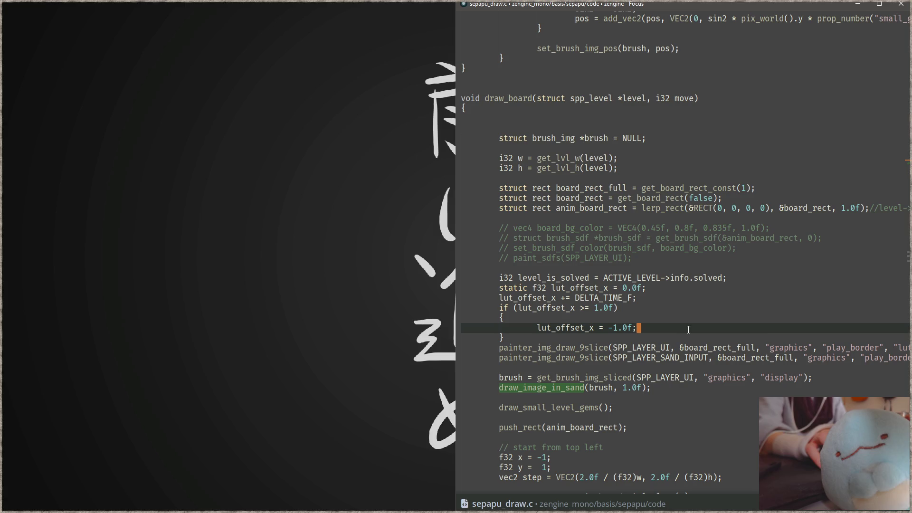
pyautogui.click(651, 318)
pyautogui.click(645, 308)
pyautogui.click(658, 299)
pyautogui.click(698, 288)
pyautogui.click(744, 279)
pyautogui.click(702, 267)
pyautogui.click(722, 258)
pyautogui.click(745, 248)
pyautogui.click(774, 237)
pyautogui.click(797, 229)
pyautogui.click(796, 238)
pyautogui.click(794, 258)
pyautogui.click(797, 247)
pyautogui.click(800, 238)
pyautogui.click(788, 227)
pyautogui.click(784, 238)
pyautogui.click(760, 248)
pyautogui.click(703, 268)
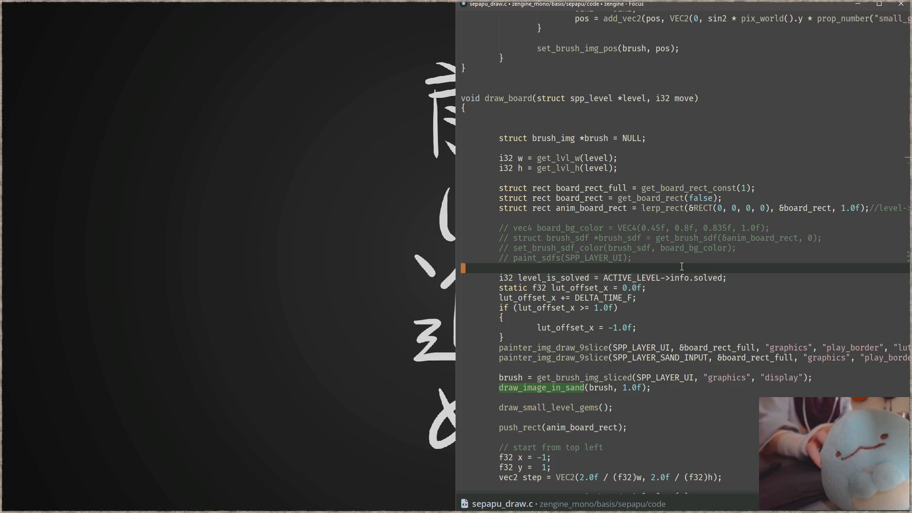
# Move from the paint_sdfs comment past the lut_offset_x reset to after draw_image_in_sand.
pyautogui.click(668, 261)
pyautogui.press('Down')
pyautogui.press('Down')
pyautogui.press('Down')
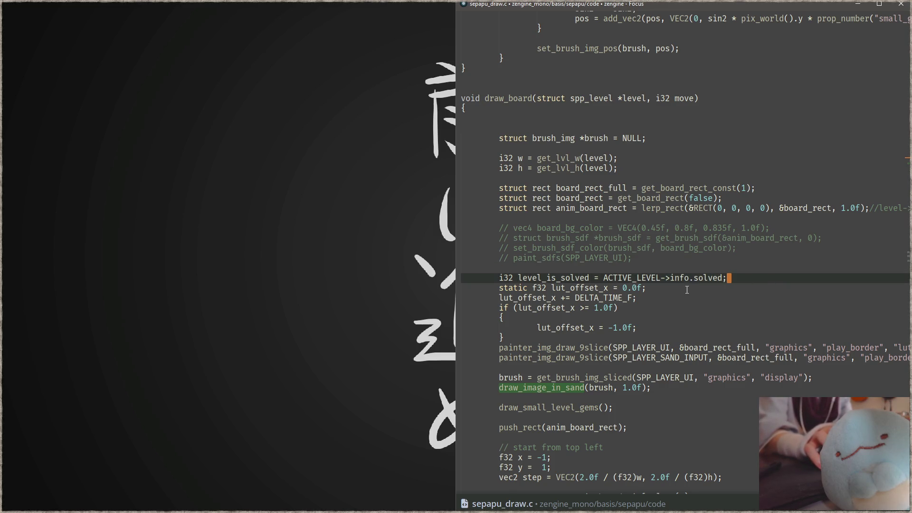
pyautogui.click(658, 329)
pyautogui.click(637, 338)
pyautogui.scroll(-2, 637, 338)
pyautogui.click(612, 320)
pyautogui.click(741, 336)
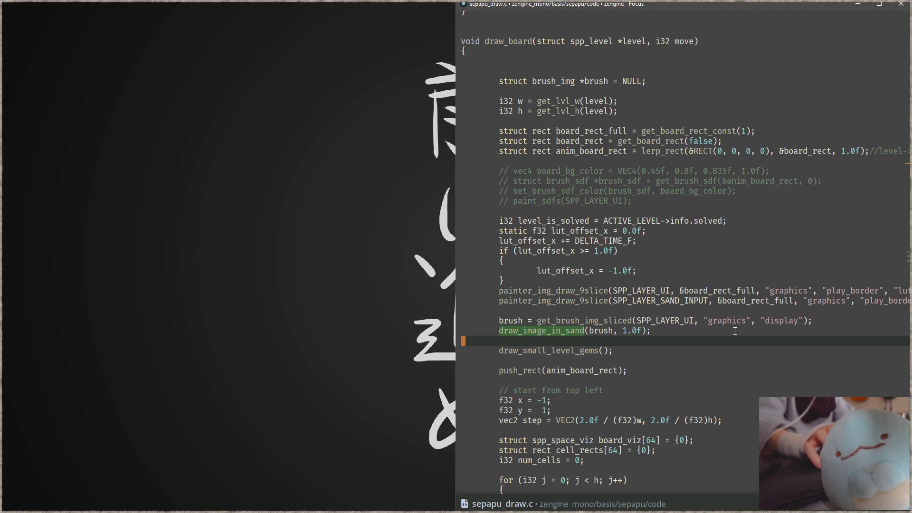
# Review the draw_image_in_sand and second play_border 9-slice lines, then switch to YouTube in the browser.
pyautogui.click(713, 330)
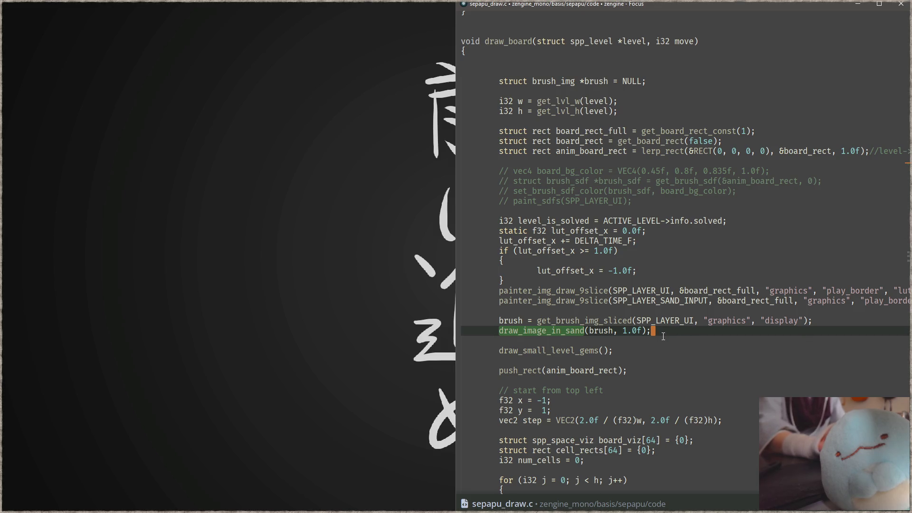
pyautogui.click(818, 323)
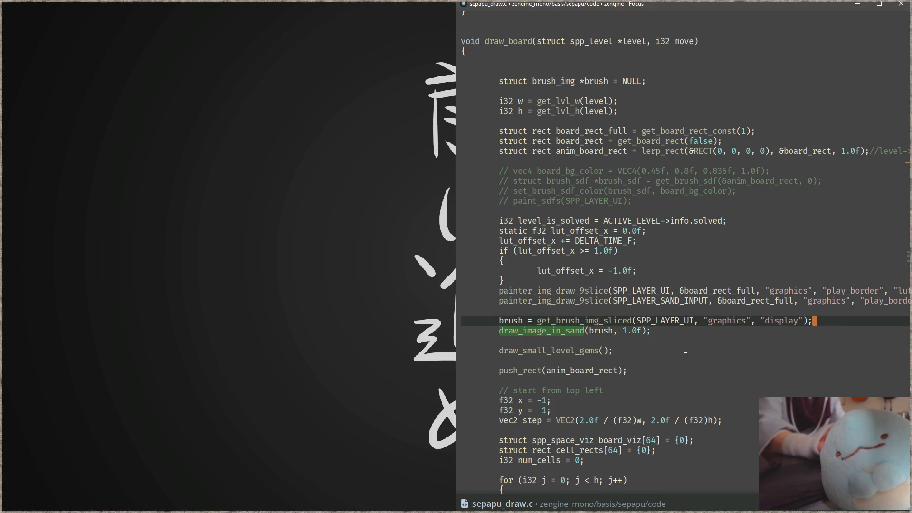
pyautogui.click(698, 330)
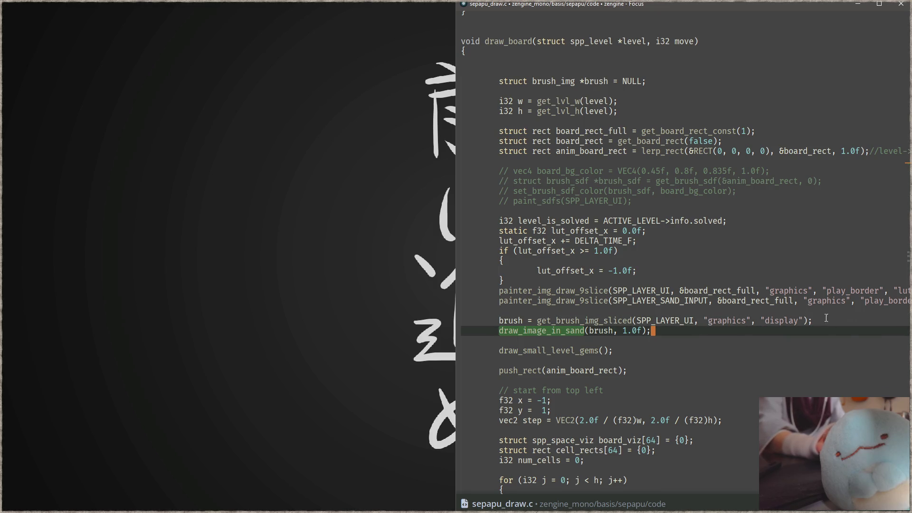
pyautogui.click(724, 303)
pyautogui.press('End')
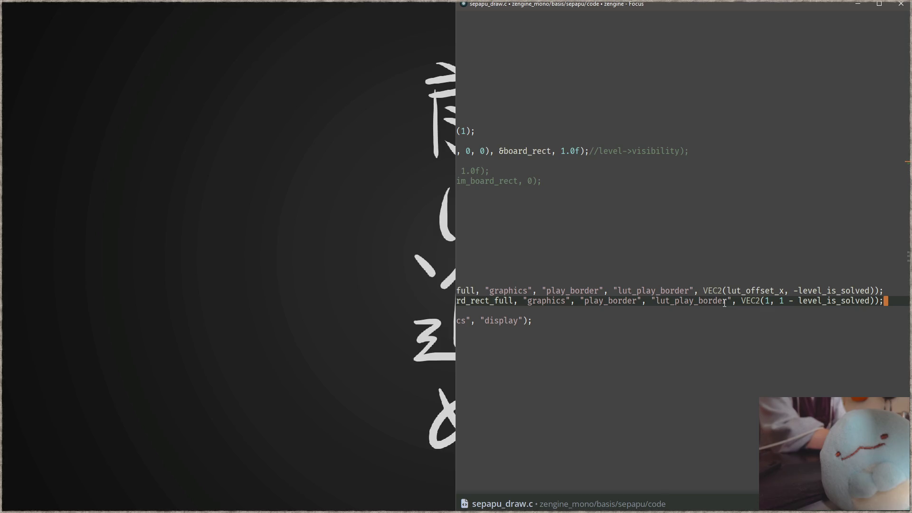
pyautogui.press('Home')
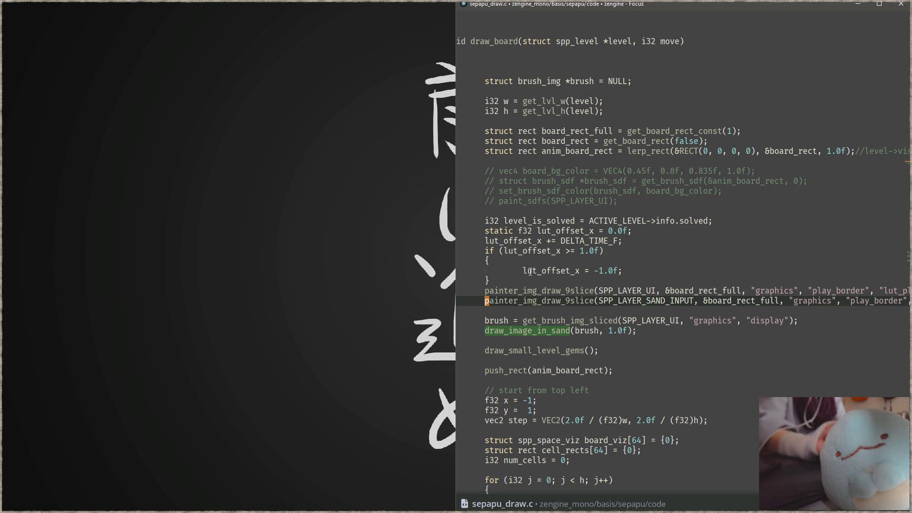
pyautogui.hotkey('alt', 'Tab')
pyautogui.click(180, 4)
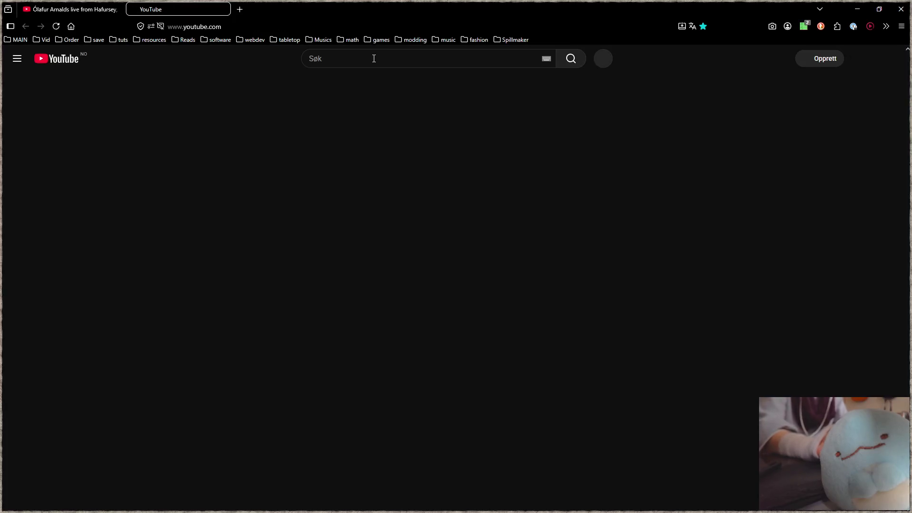
# Search YouTube for 'indiana jones and the fate of atlantis'.
pyautogui.click(374, 59)
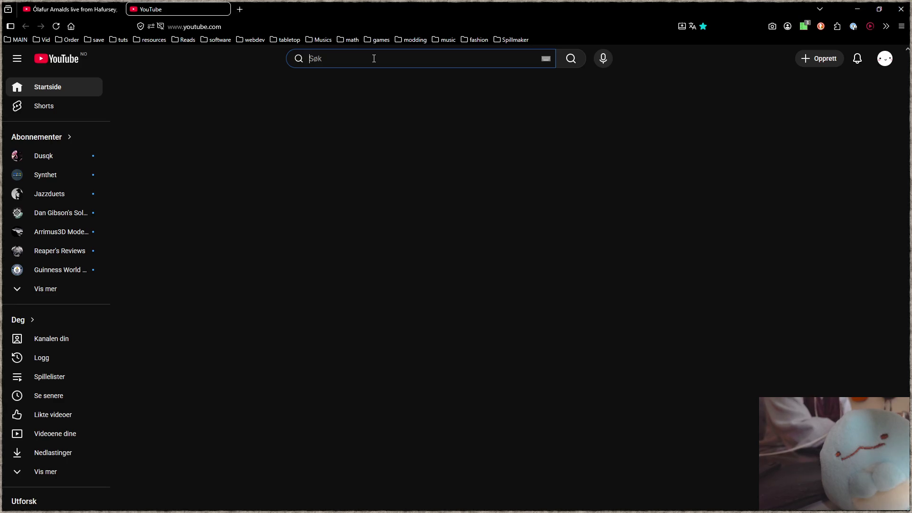
pyautogui.write('indiana j')
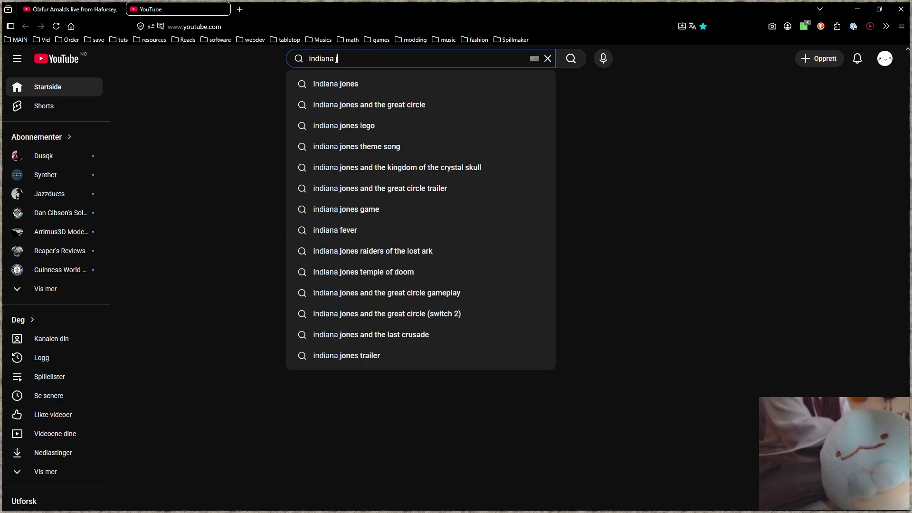
pyautogui.write('ones and the fa')
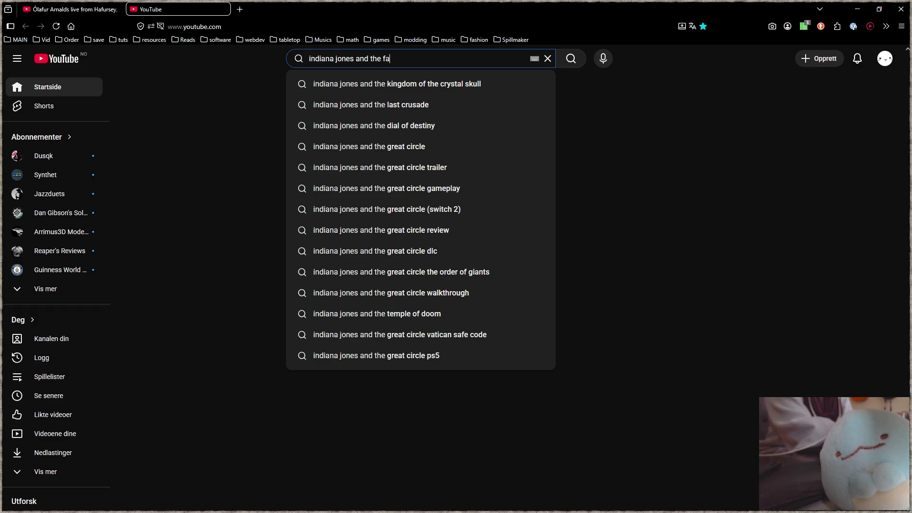
pyautogui.write('te o')
pyautogui.click(398, 84)
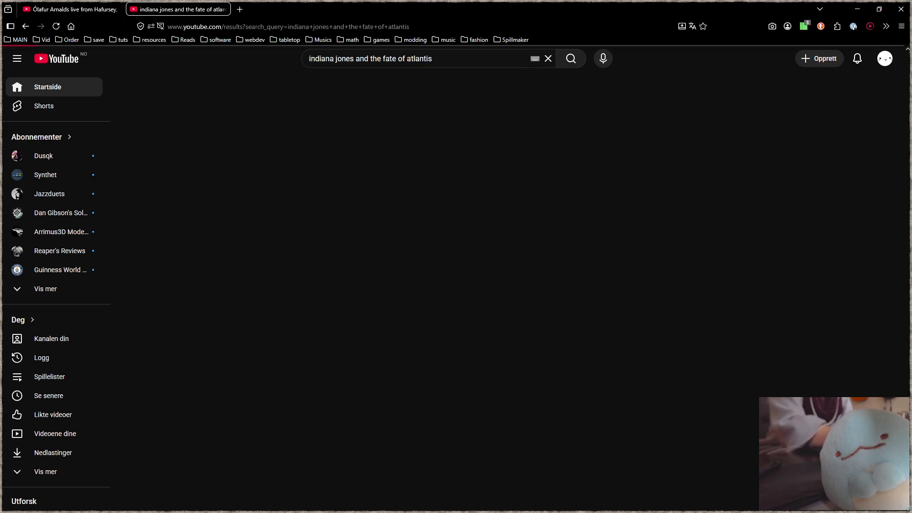
pyautogui.click(399, 58)
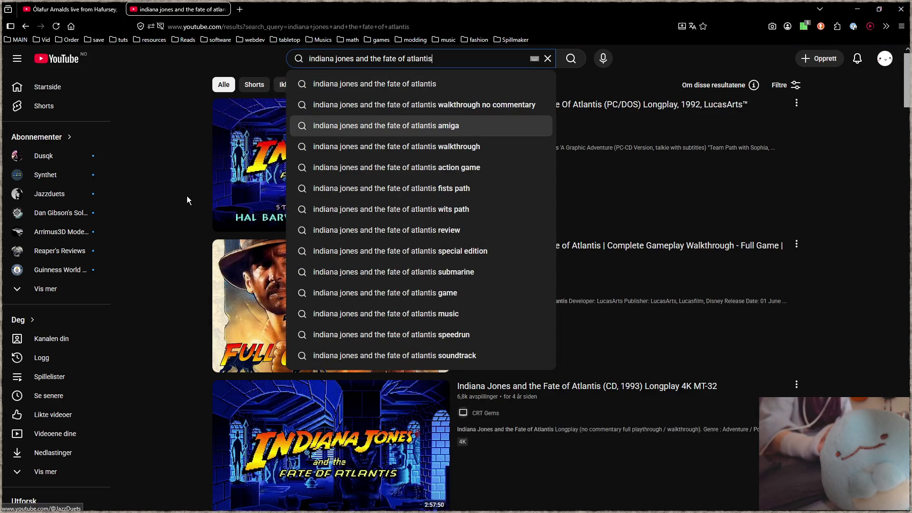
pyautogui.click(187, 200)
# Open the Fate of Atlantis PC/DOS longplay, mute it, and jump ahead to gameplay.
pyautogui.moveTo(380, 156)
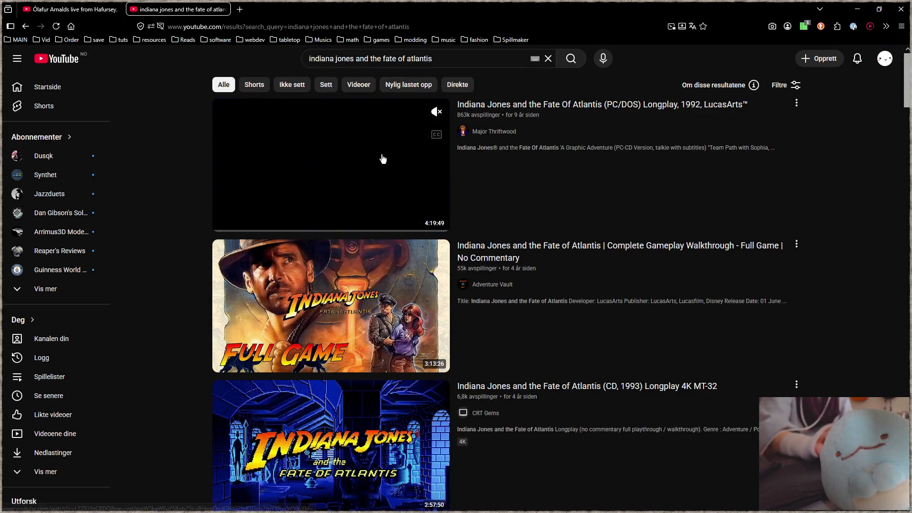
pyautogui.click(236, 203)
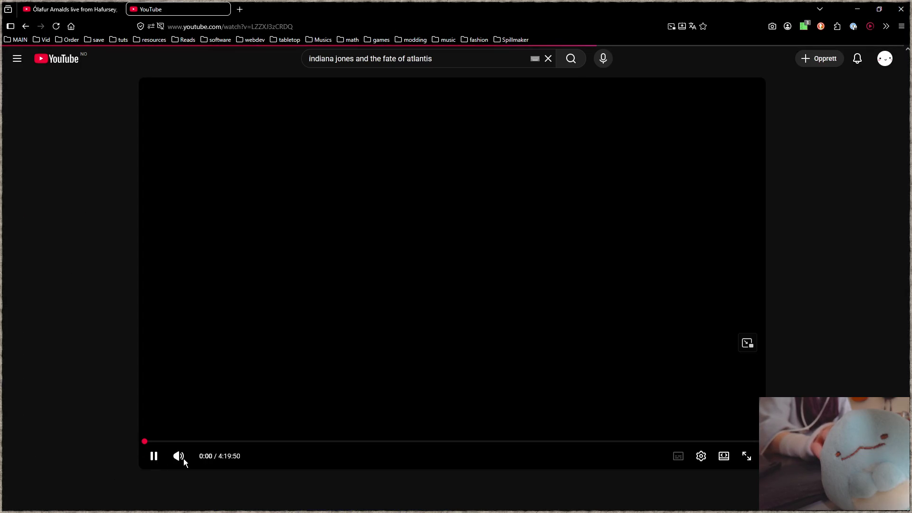
pyautogui.click(184, 458)
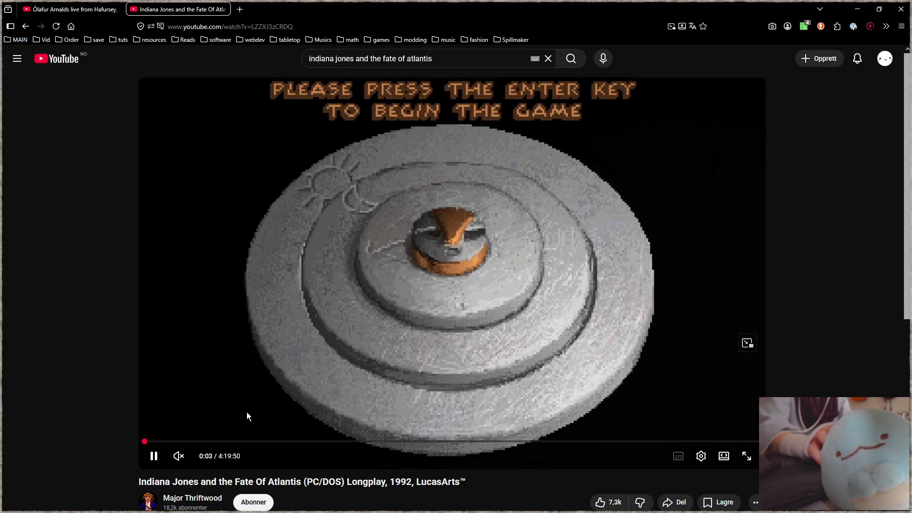
pyautogui.moveTo(390, 482); pyautogui.dragTo(408, 483)
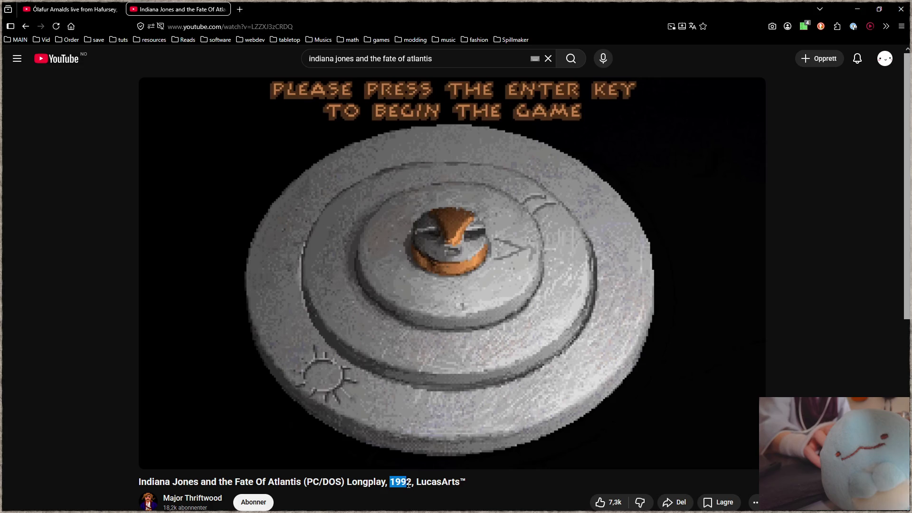
pyautogui.click(409, 485)
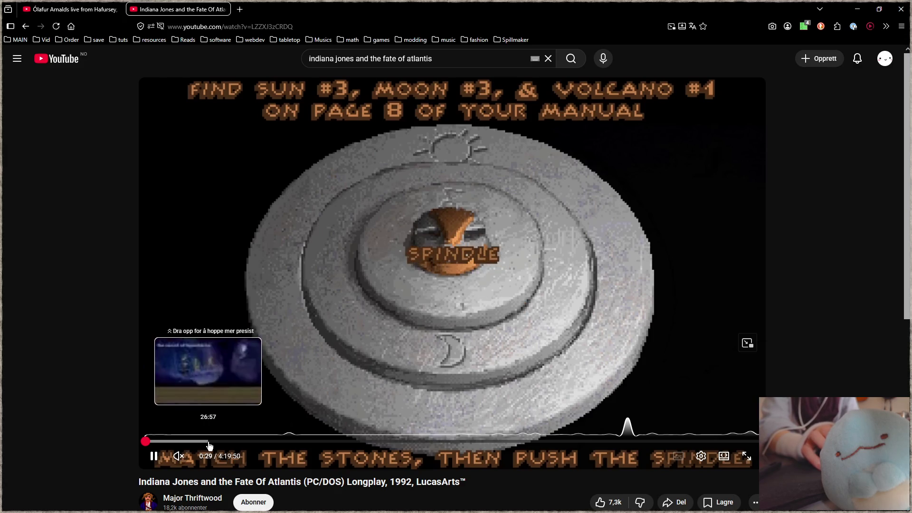
pyautogui.click(243, 443)
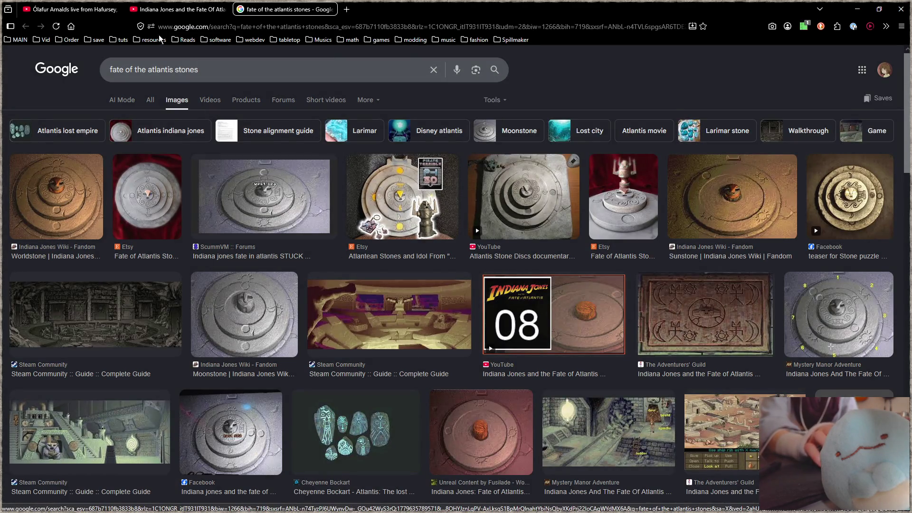
# Seek the longplay back near its start and pause it.
pyautogui.click(161, 10)
pyautogui.click(143, 440)
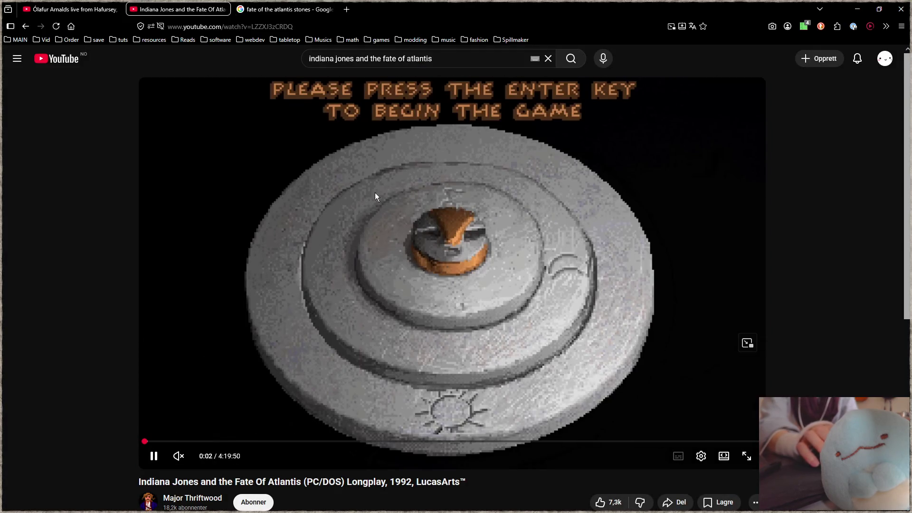
pyautogui.click(389, 304)
# Preview the reddish disc, Worldstone and Steam guide images, settling on the Worldstone.
pyautogui.click(285, 10)
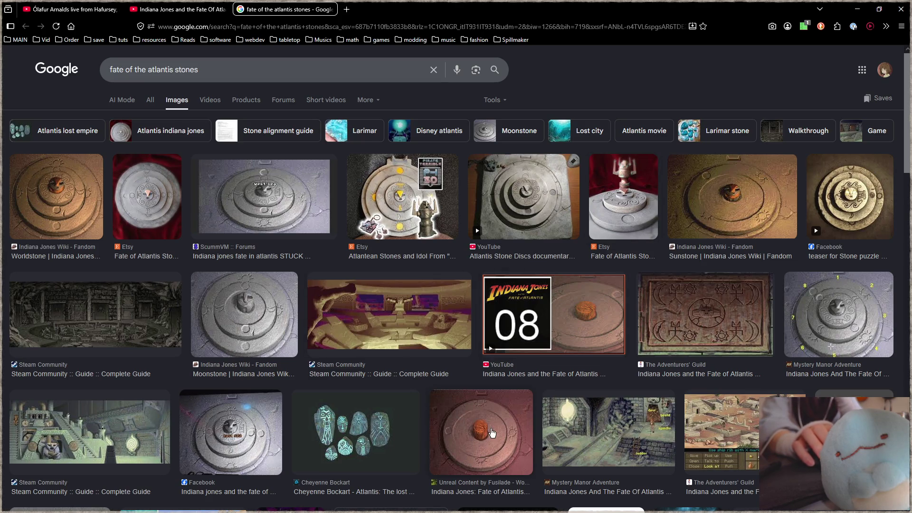
pyautogui.click(491, 433)
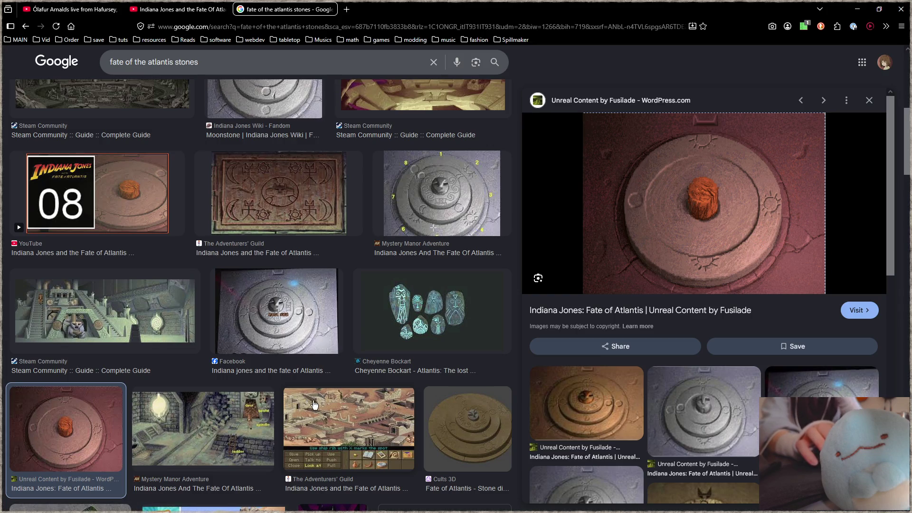
pyautogui.scroll(2, 324, 406)
pyautogui.scroll(5, 472, 394)
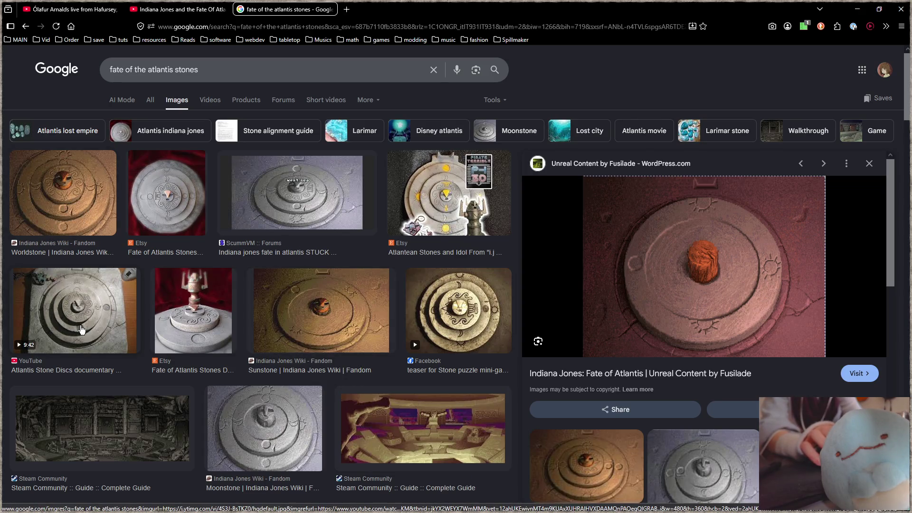
pyautogui.click(67, 204)
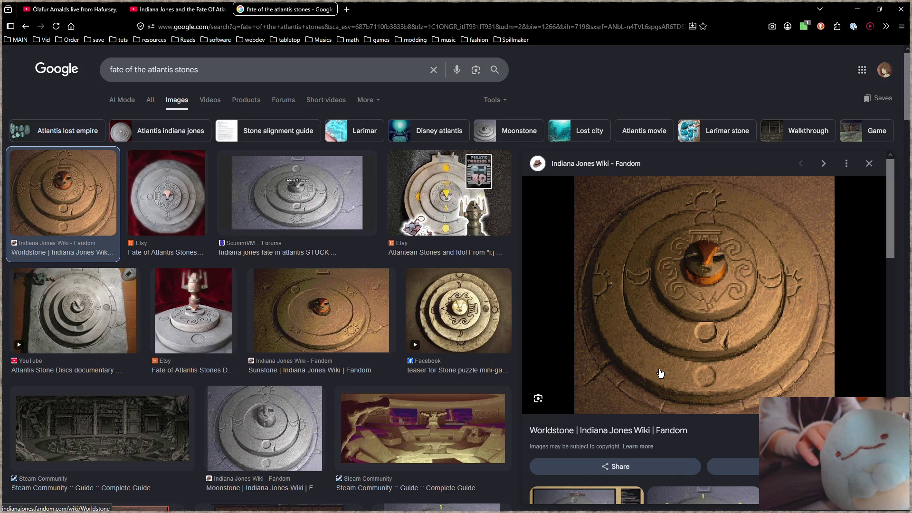
pyautogui.scroll(-2, 404, 359)
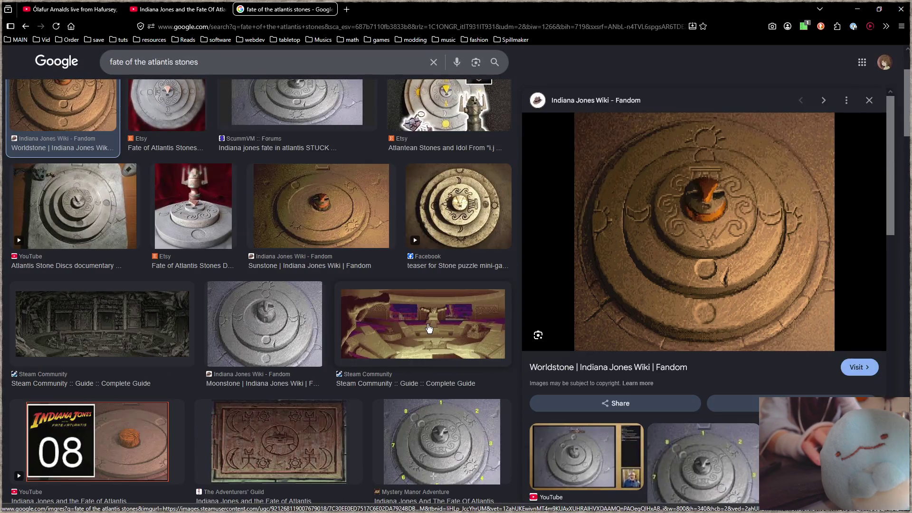
pyautogui.click(435, 327)
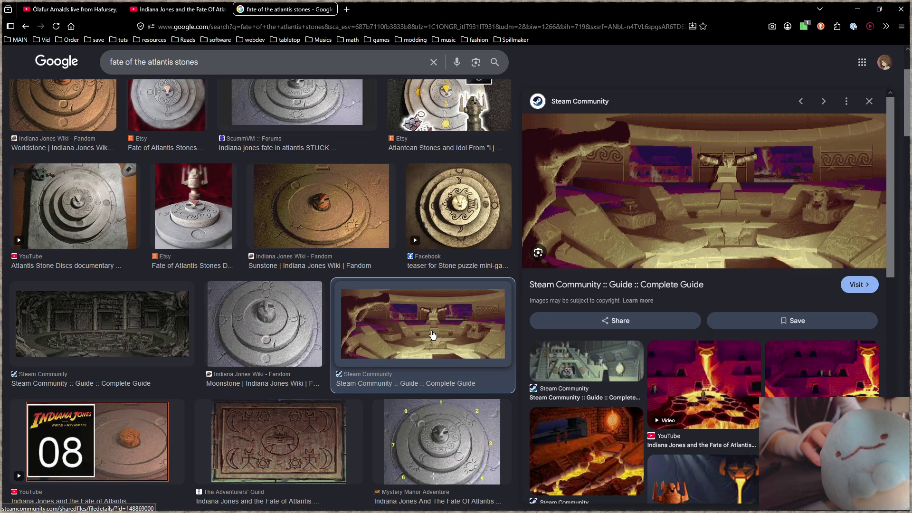
pyautogui.scroll(2, 432, 336)
pyautogui.click(97, 179)
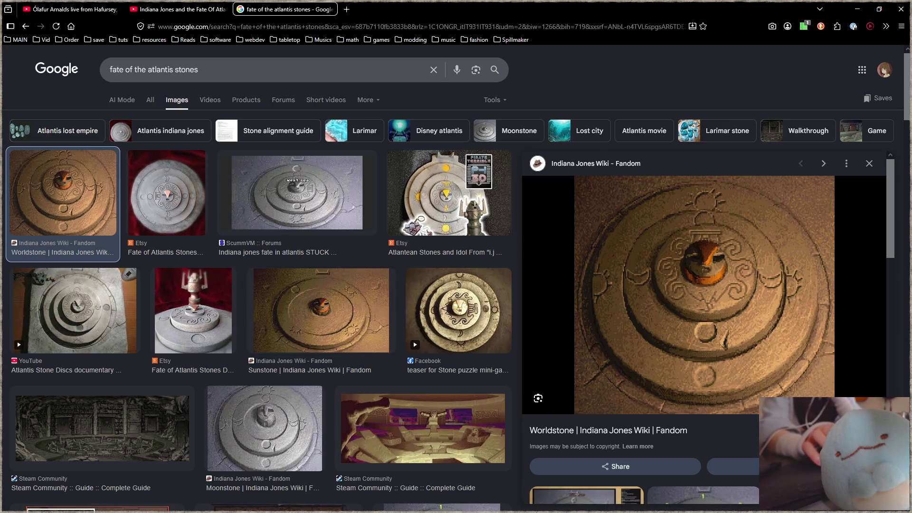
pyautogui.hotkey('ctrl', 'shift', 'Tab')
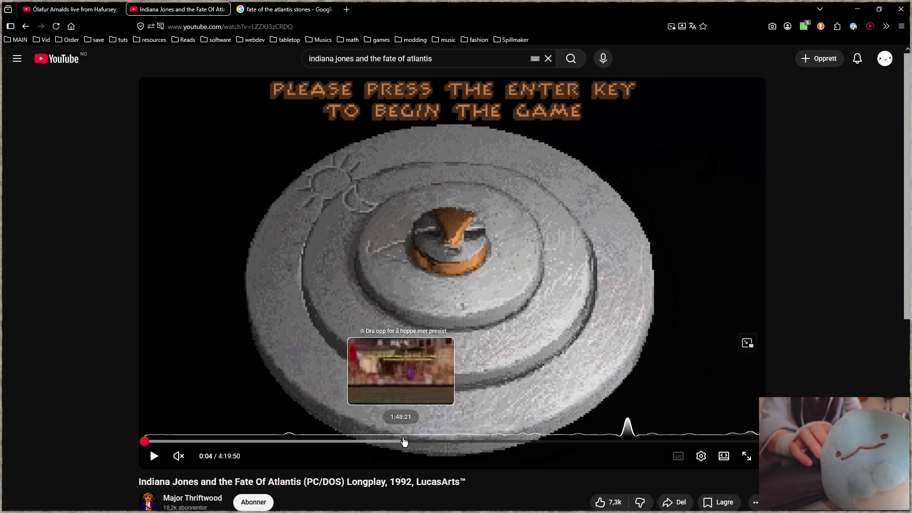
# Jump the longplay to 41:12, then ahead to the maze stone scene at 3:19:35.
pyautogui.click(242, 441)
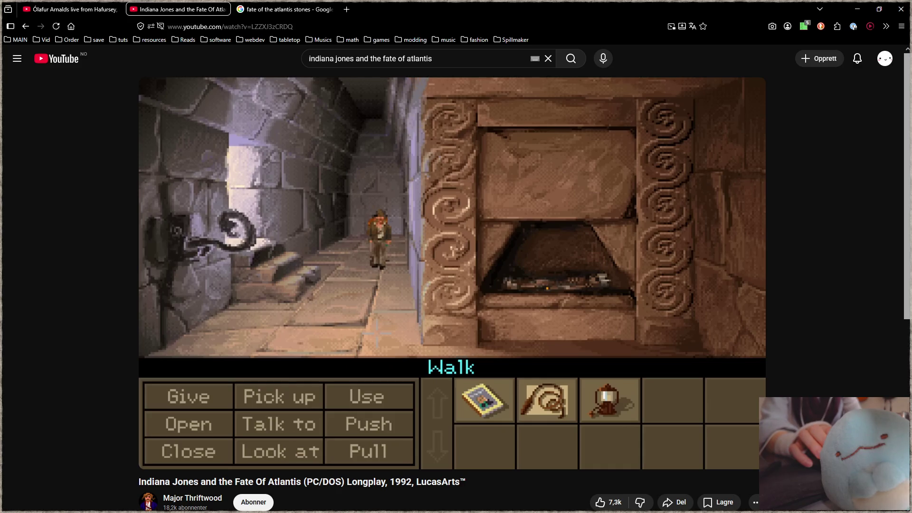
pyautogui.moveTo(341, 292)
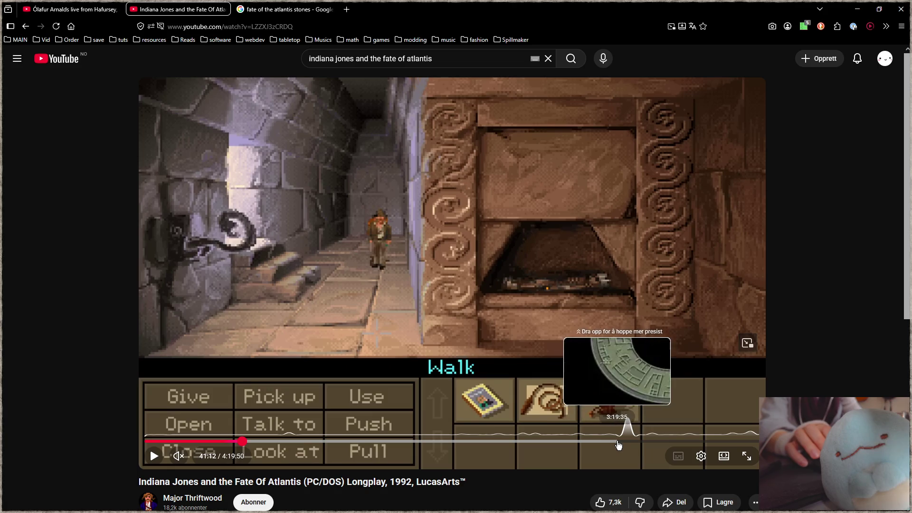
pyautogui.click(618, 442)
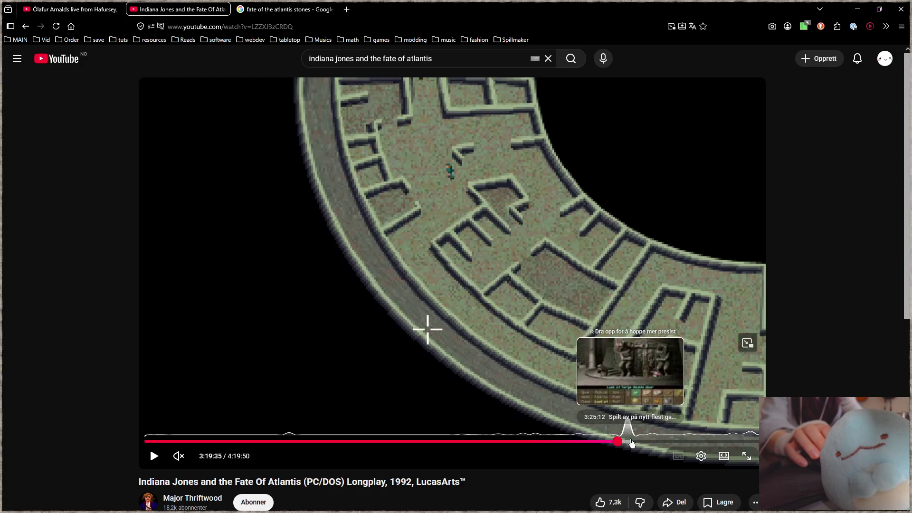
# Jump the longplay to the stone disc, rewind 20 seconds to rewatch it, then skip to about 3:44:50.
pyautogui.click(658, 441)
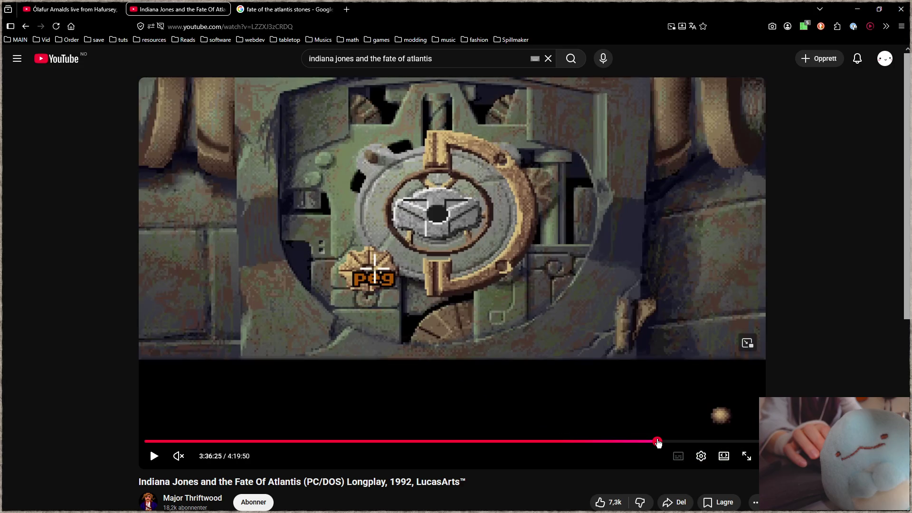
pyautogui.click(487, 263)
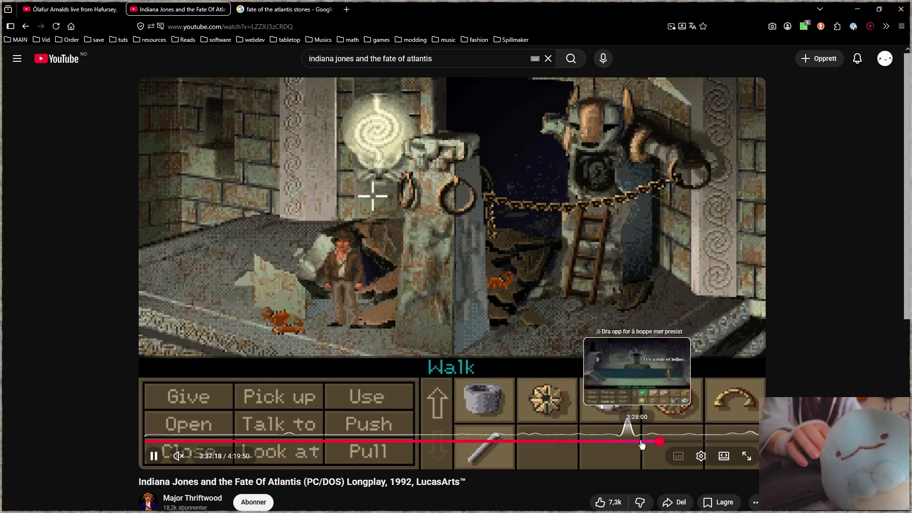
pyautogui.press('j')
pyautogui.press('j')
pyautogui.press('j')
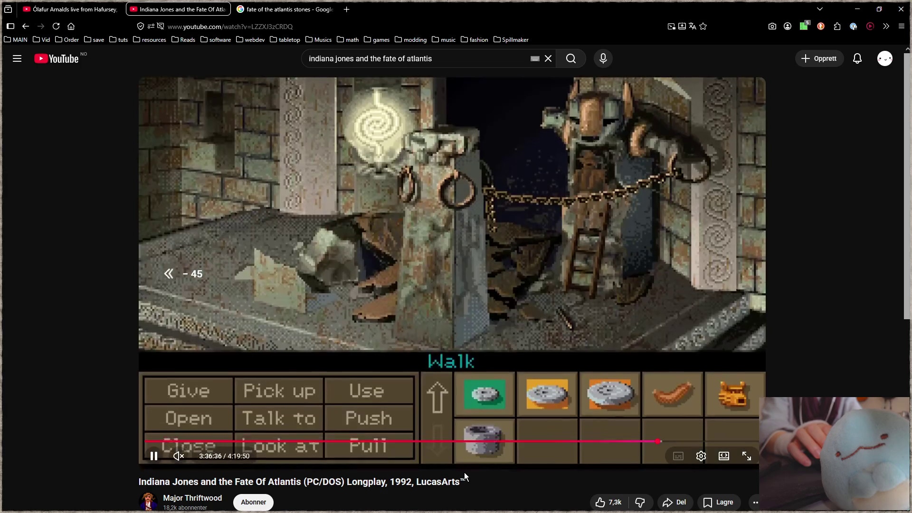
pyautogui.press('j')
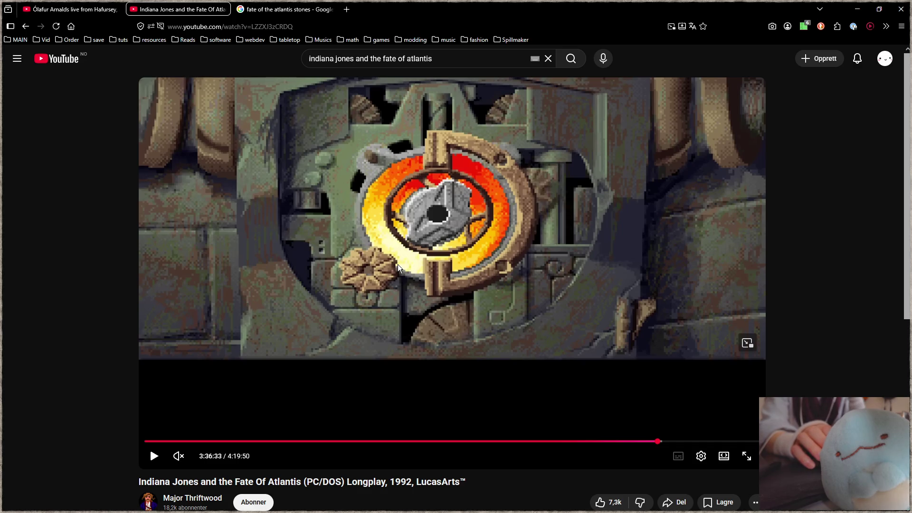
pyautogui.click(677, 441)
# Play the longplay, pause it on the lava pit room, then switch back to the Focus editor.
pyautogui.click(596, 362)
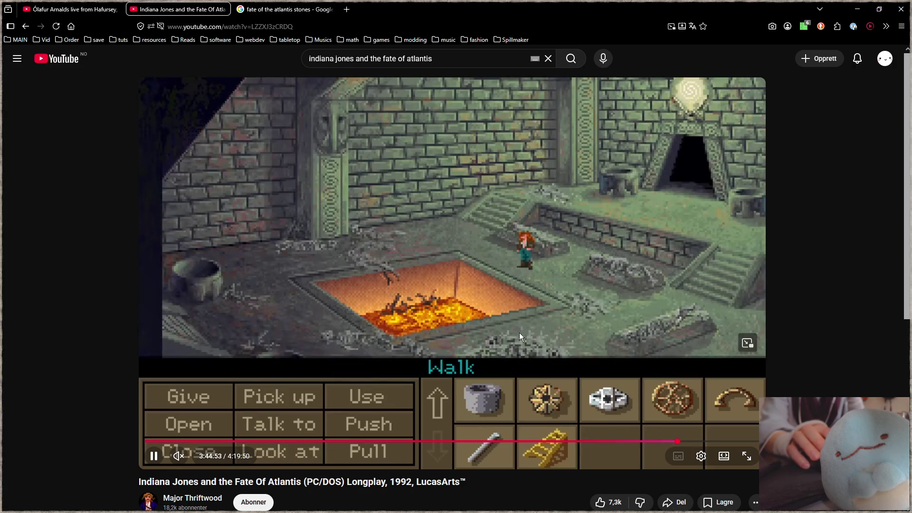
pyautogui.click(380, 315)
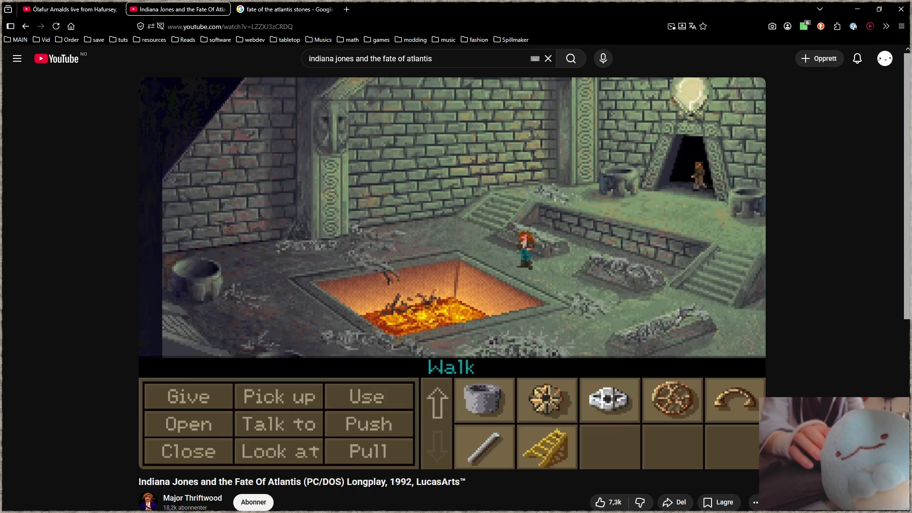
pyautogui.hotkey('alt', 'Tab')
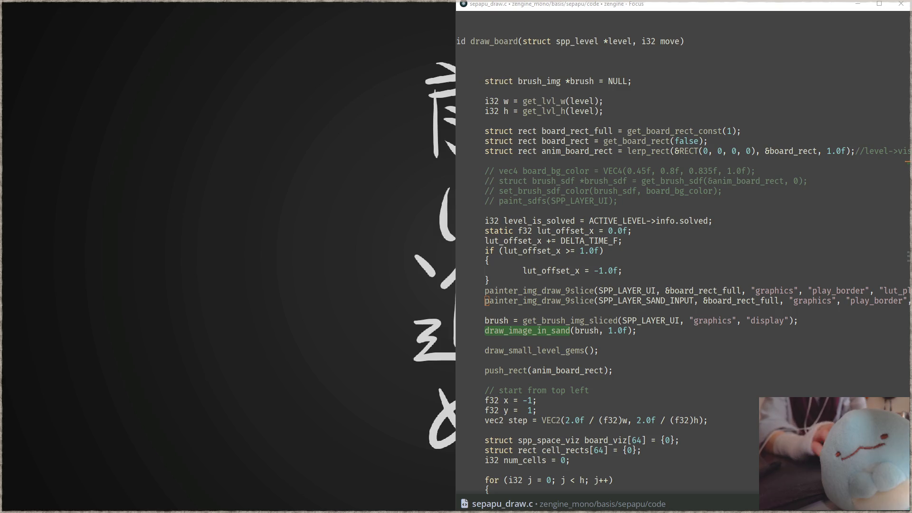
# Put the cursor on the SPP_LAYER_SAND_INPUT 9-slice draw call, then bring up graphics.aseprite in Aseprite.
pyautogui.click(603, 302)
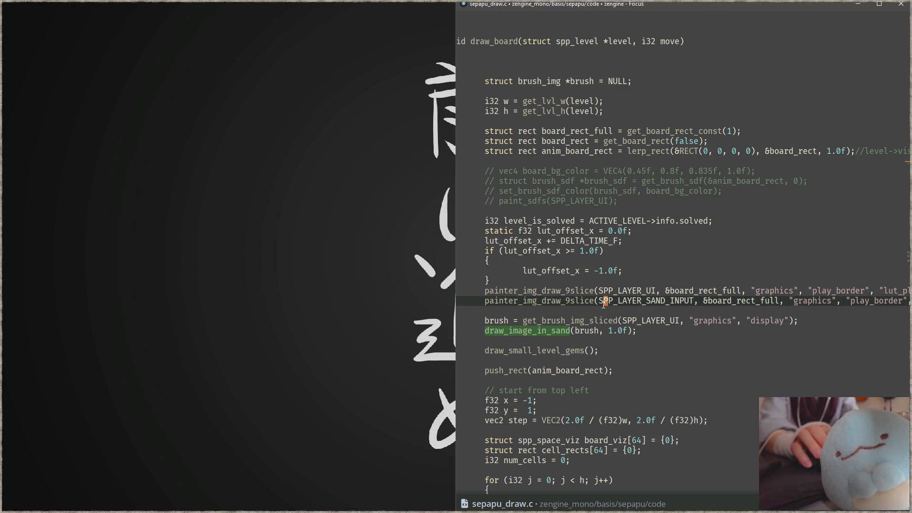
pyautogui.hotkey('alt', 'Tab')
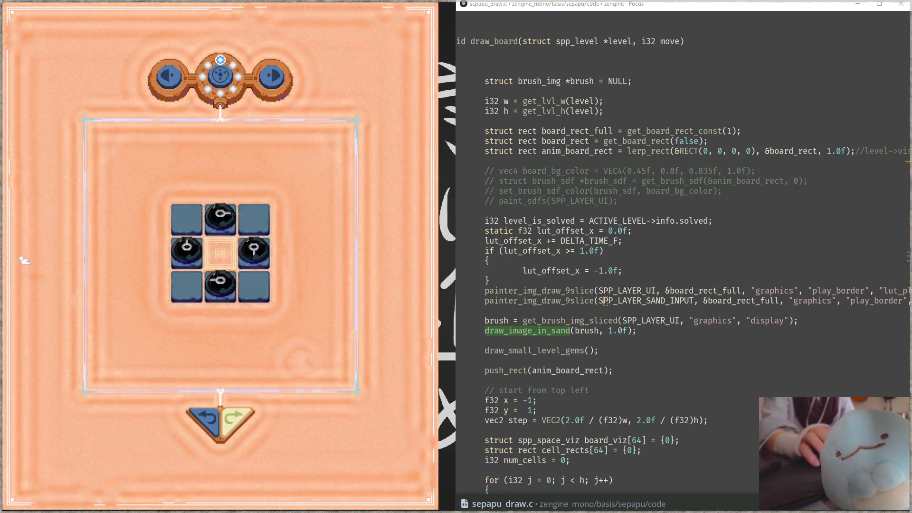
pyautogui.hotkey('alt', 'Tab')
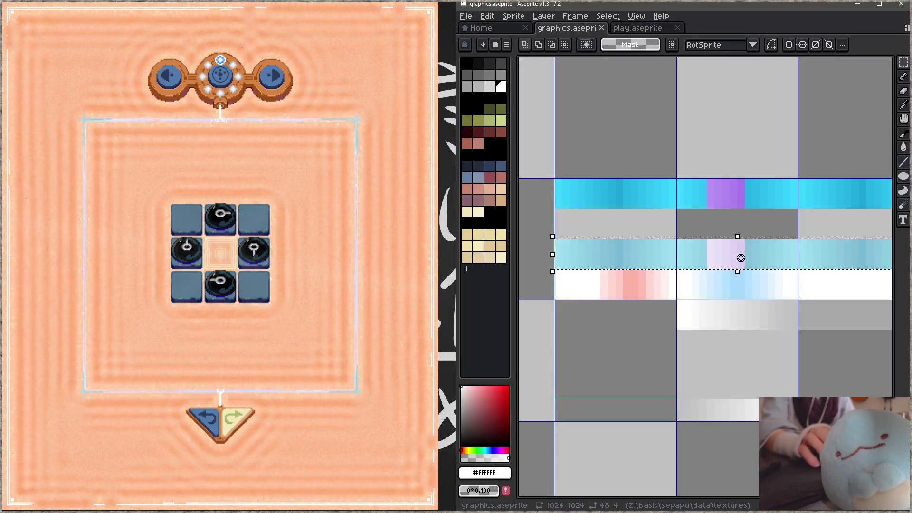
# Select the square play border frame, try a pasted copy moved upward, then discard it.
pyautogui.scroll(-3, 738, 256)
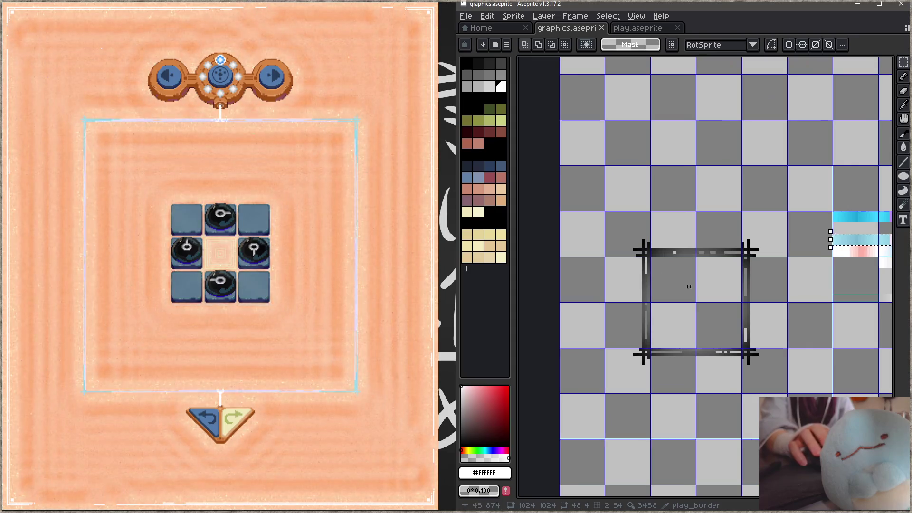
pyautogui.scroll(1, 706, 297)
pyautogui.moveTo(571, 182)
pyautogui.mouseDown()
pyautogui.moveTo(812, 403)
pyautogui.moveTo(813, 424)
pyautogui.mouseUp()
pyautogui.hotkey('ctrl', 'v')
pyautogui.moveTo(677, 393); pyautogui.dragTo(698, 265)
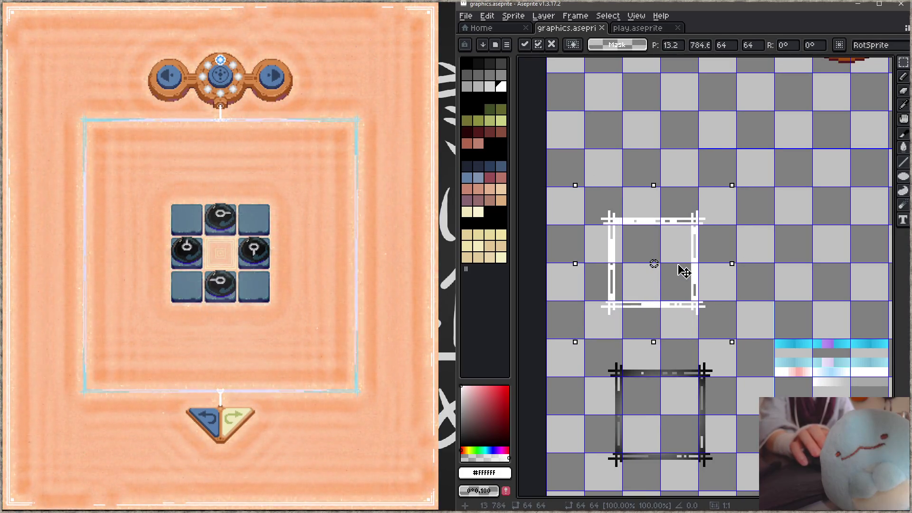
pyautogui.press('Escape')
# Show the Layers panel, toggle the borders layer to check it, and make the draw layer active.
pyautogui.press('Tab')
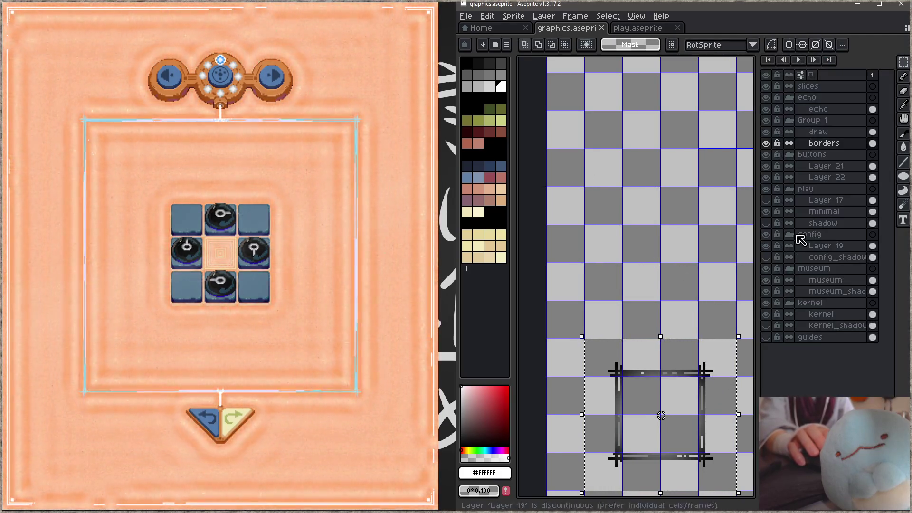
pyautogui.click(767, 143)
pyautogui.click(766, 143)
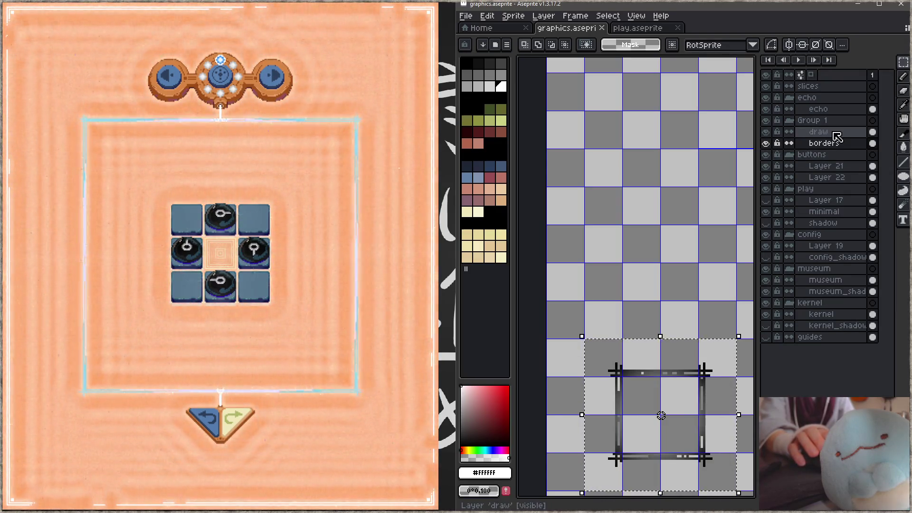
pyautogui.click(836, 135)
# Centre the border frame in view and duplicate it upward above the original.
pyautogui.moveTo(702, 393)
pyautogui.mouseDown()
pyautogui.moveTo(680, 277)
pyautogui.moveTo(671, 330)
pyautogui.mouseUp()
pyautogui.scroll(1, 648, 309)
pyautogui.scroll(1, 655, 309)
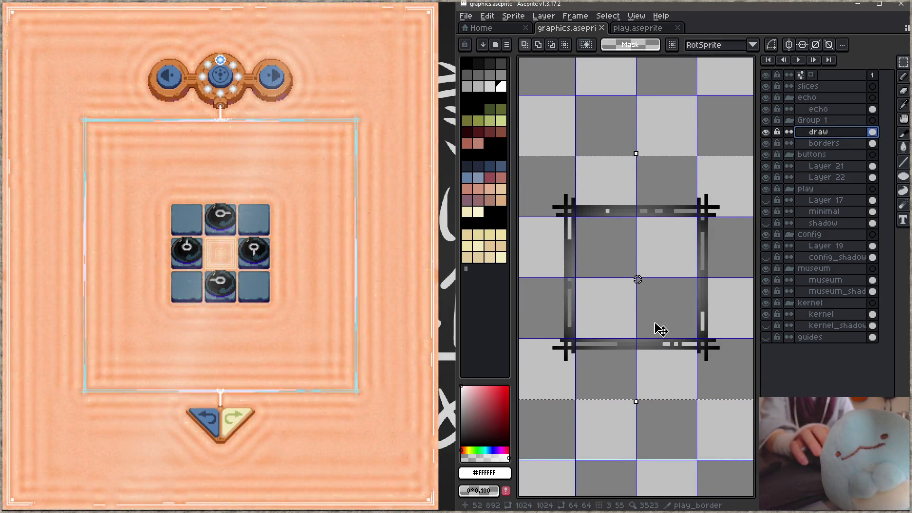
pyautogui.scroll(-1, 664, 309)
pyautogui.scroll(-1, 651, 366)
pyautogui.moveTo(687, 382); pyautogui.dragTo(683, 230)
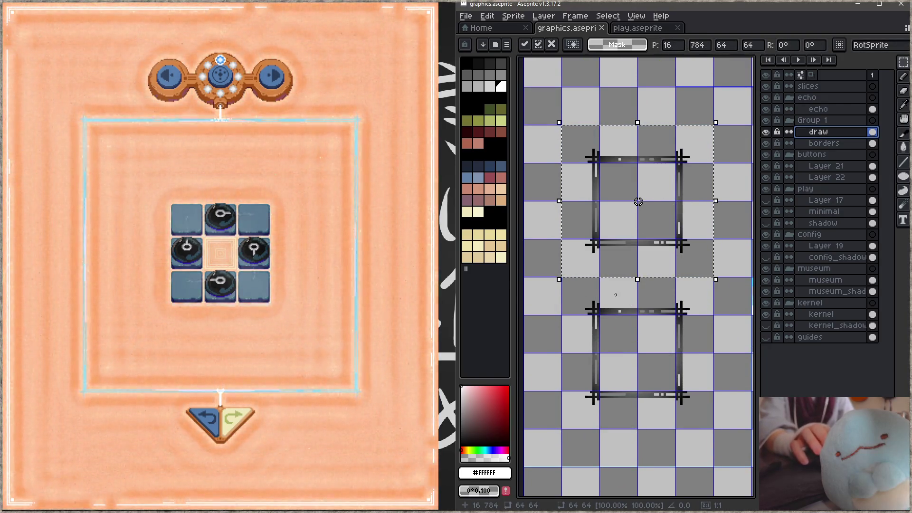
# Scale the frame copy up slightly, place it at 16,784, cut it, and select the borders layer.
pyautogui.scroll(1, 693, 239)
pyautogui.moveTo(721, 200); pyautogui.dragTo(729, 204)
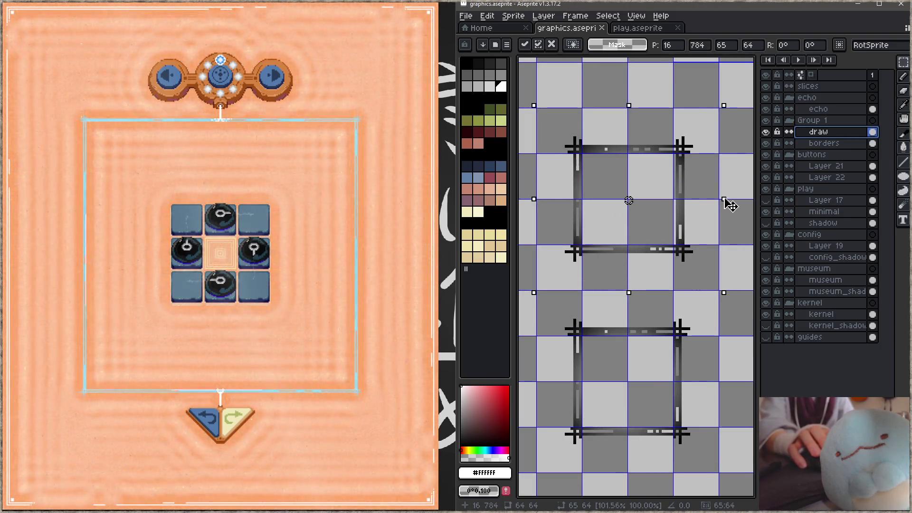
pyautogui.moveTo(662, 212)
pyautogui.mouseDown()
pyautogui.moveTo(664, 395)
pyautogui.moveTo(656, 220)
pyautogui.moveTo(666, 188)
pyautogui.moveTo(665, 203)
pyautogui.mouseUp()
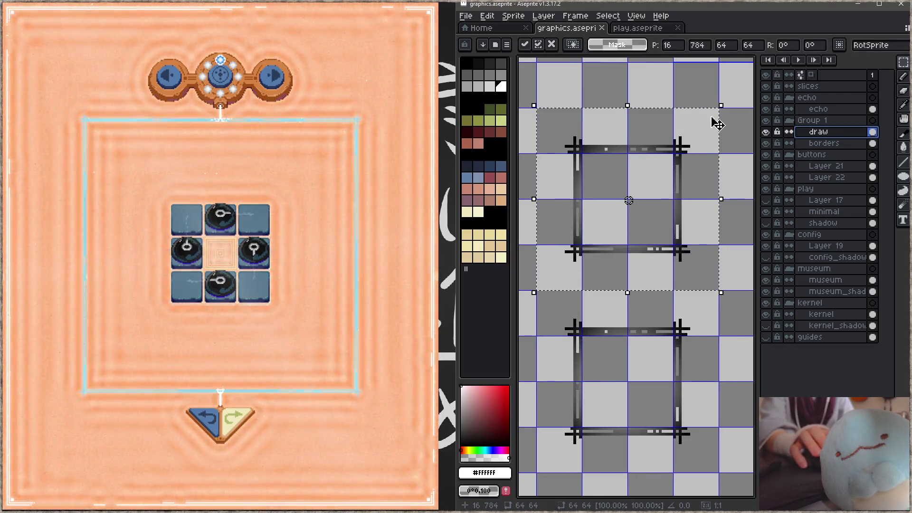
pyautogui.moveTo(726, 106); pyautogui.dragTo(740, 102)
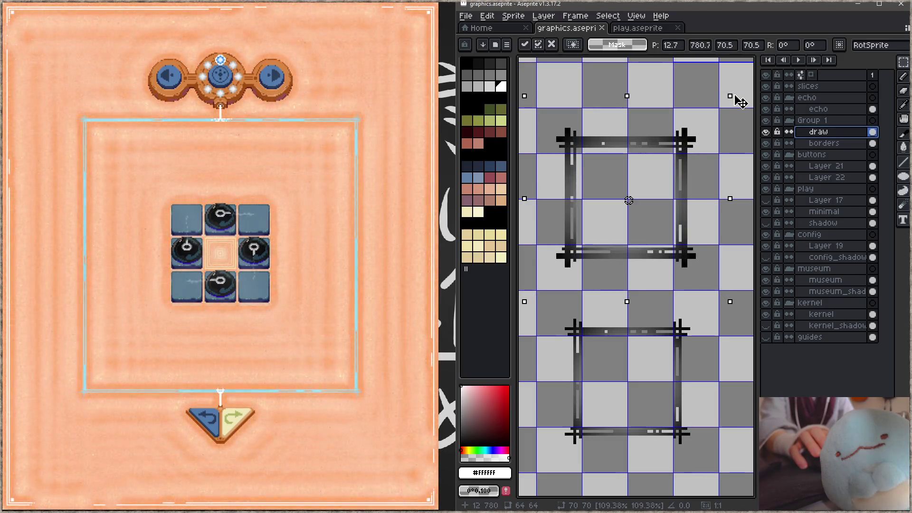
pyautogui.moveTo(682, 190); pyautogui.dragTo(682, 196)
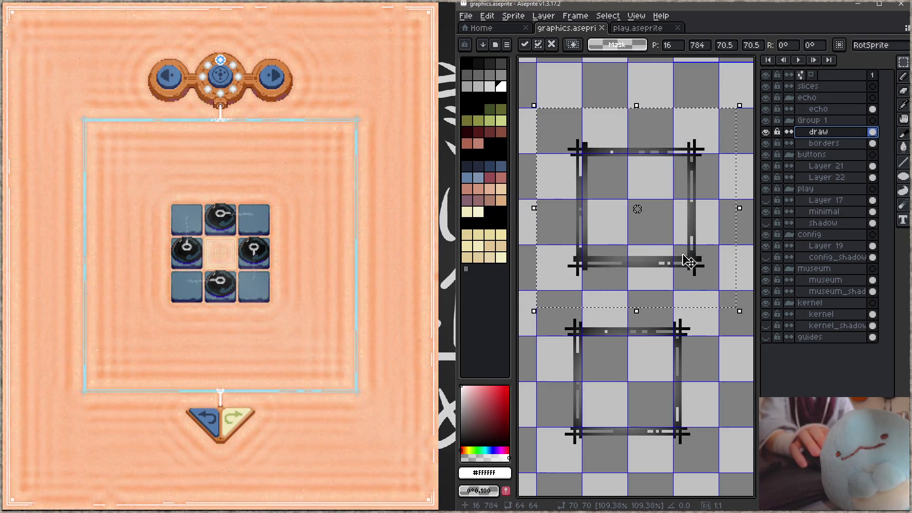
pyautogui.press('Escape')
pyautogui.click(824, 143)
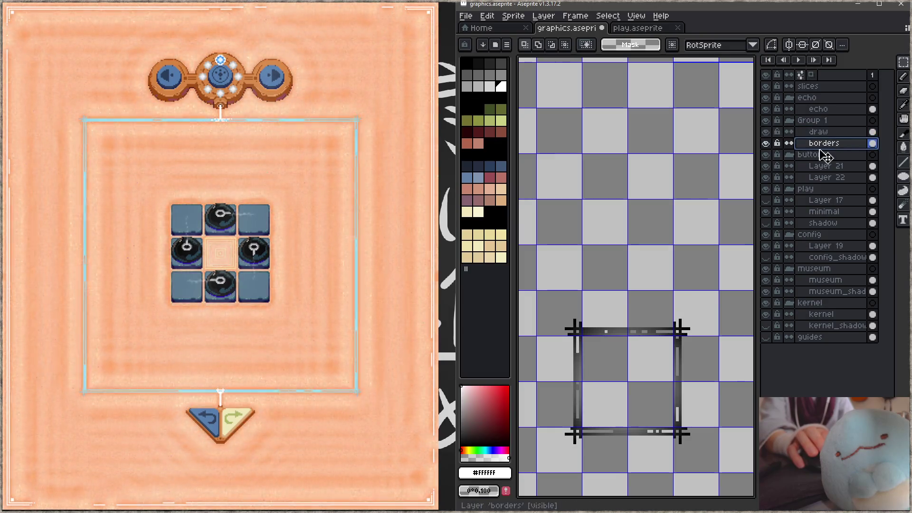
# Paste the enlarged frame onto a new layer and align it over the original border.
pyautogui.hotkey('shift', 'ctrl', 'n')
pyautogui.hotkey('ctrl', 'v')
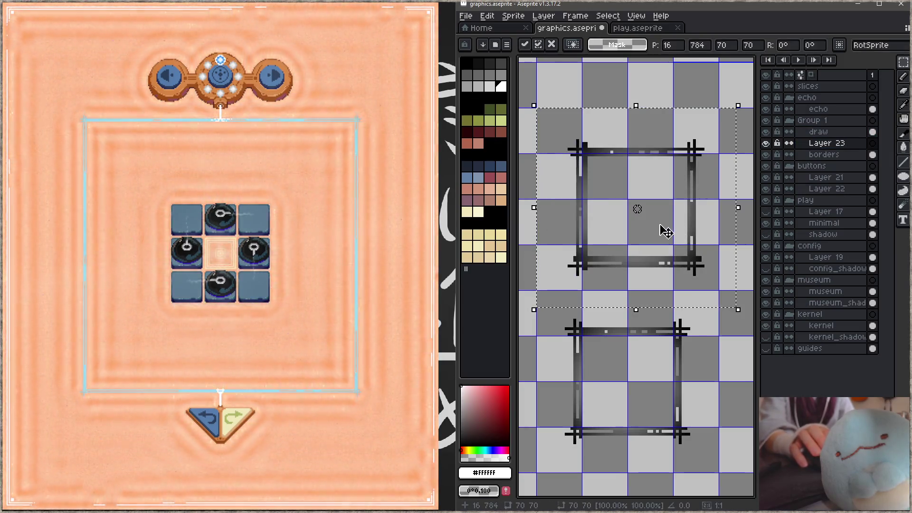
pyautogui.moveTo(664, 230); pyautogui.dragTo(654, 411)
pyautogui.scroll(-3, 651, 407)
pyautogui.moveTo(655, 320)
pyautogui.mouseDown()
pyautogui.moveTo(691, 291)
pyautogui.moveTo(704, 295)
pyautogui.mouseUp()
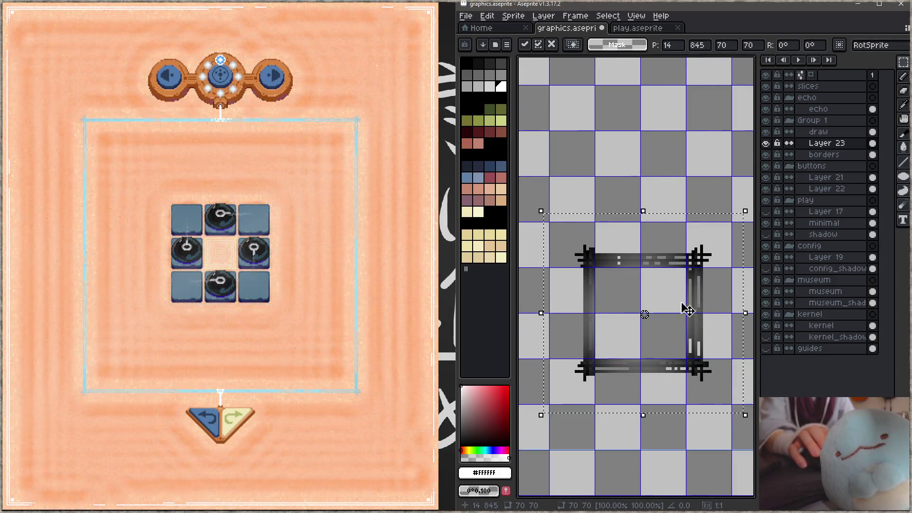
pyautogui.press('Return')
# Apply Hue/Saturation lightness -58 to the pasted frame, save graphics.aseprite, and preview the next puzzle.
pyautogui.hotkey('ctrl', 'u')
pyautogui.moveTo(523, 389); pyautogui.dragTo(394, 389)
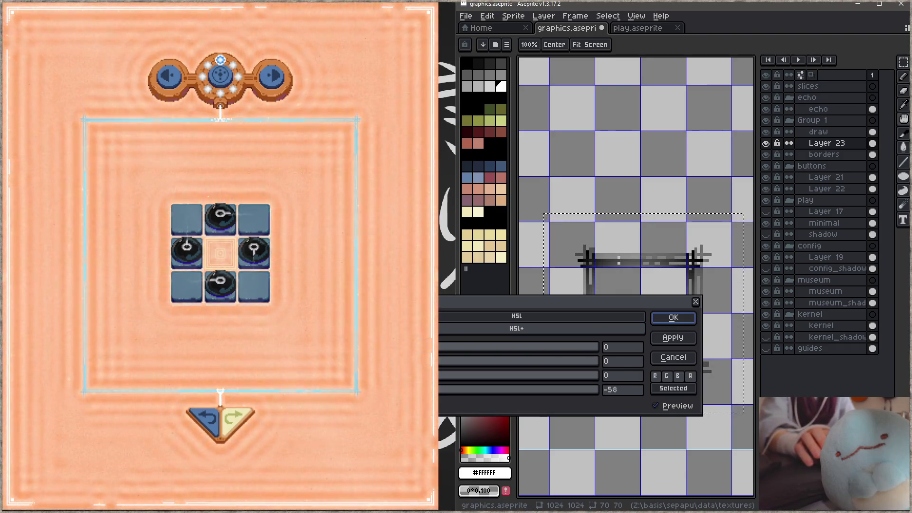
pyautogui.click(673, 318)
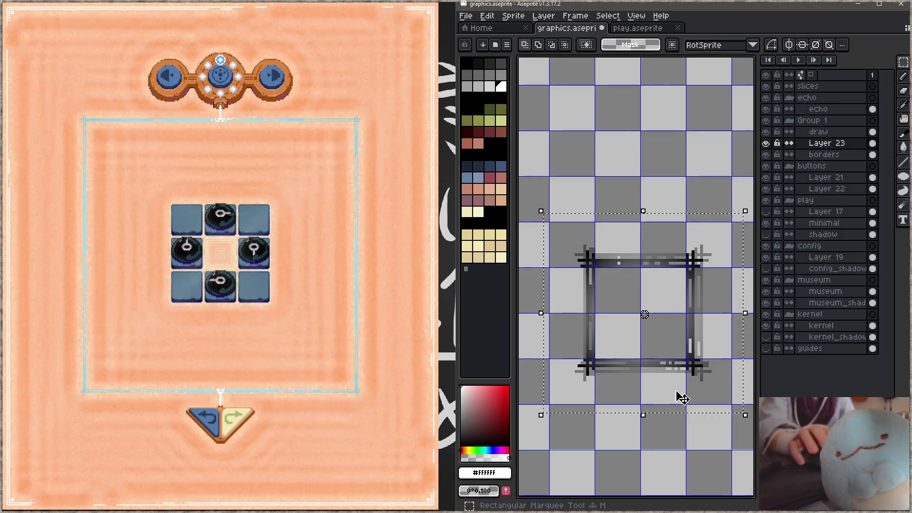
pyautogui.scroll(-2, 682, 380)
pyautogui.hotkey('ctrl', 's')
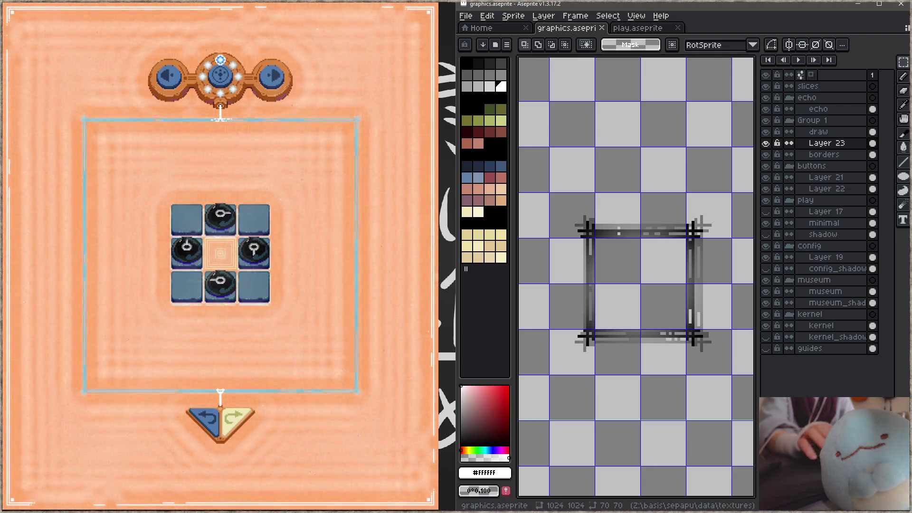
pyautogui.click(268, 68)
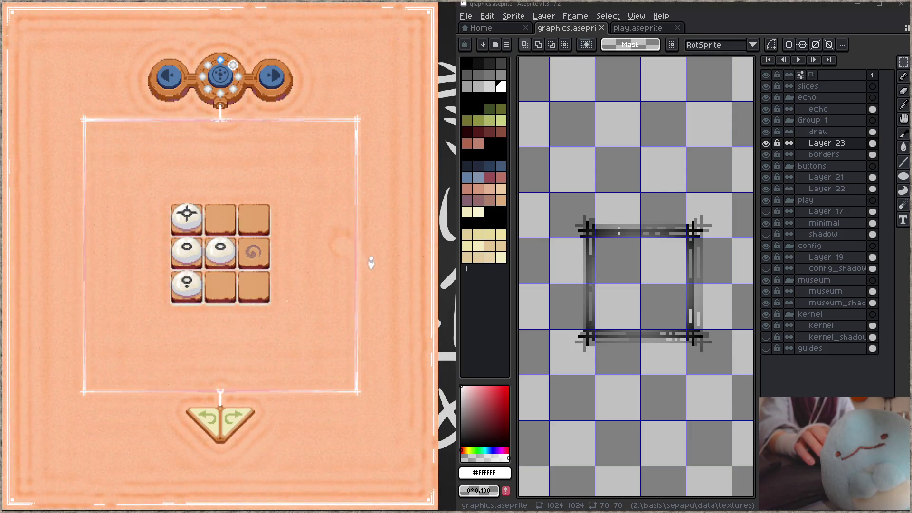
# Select the area around the border frame and delete the faded ghost pixels.
pyautogui.moveTo(710, 260); pyautogui.dragTo(692, 277)
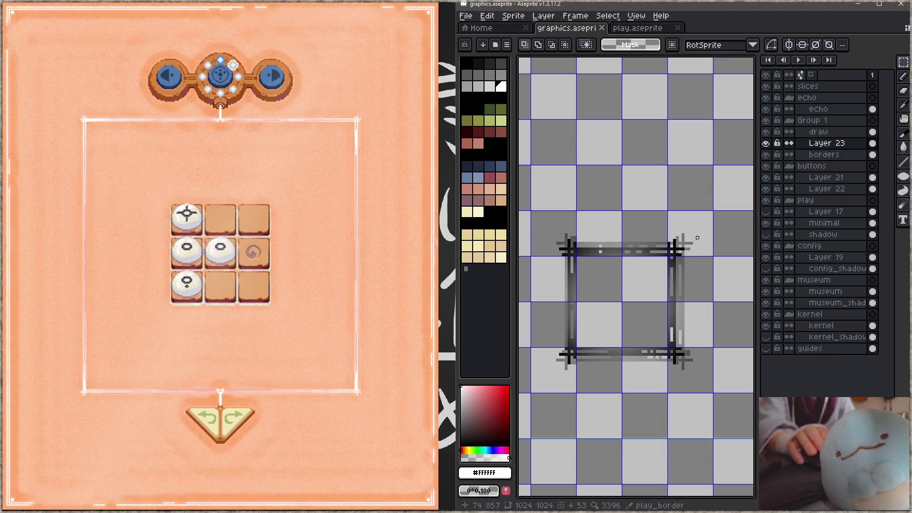
pyautogui.moveTo(707, 217)
pyautogui.mouseDown()
pyautogui.moveTo(611, 346)
pyautogui.moveTo(552, 383)
pyautogui.mouseUp()
pyautogui.press('Delete')
# With a 7 px pencil and the interface hidden, draw a dark line along the border's bottom edge.
pyautogui.press('b')
pyautogui.press('+')
pyautogui.press('+')
pyautogui.press('+')
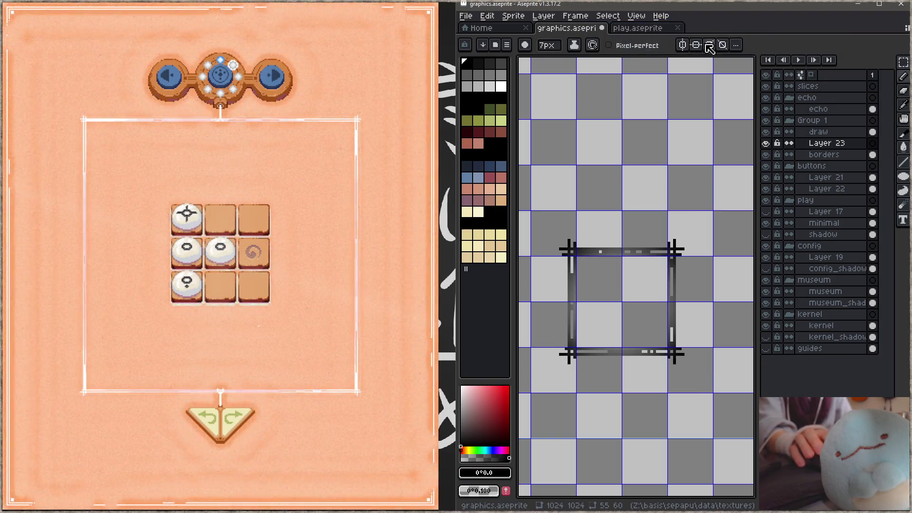
pyautogui.hotkey('ctrl', 'f')
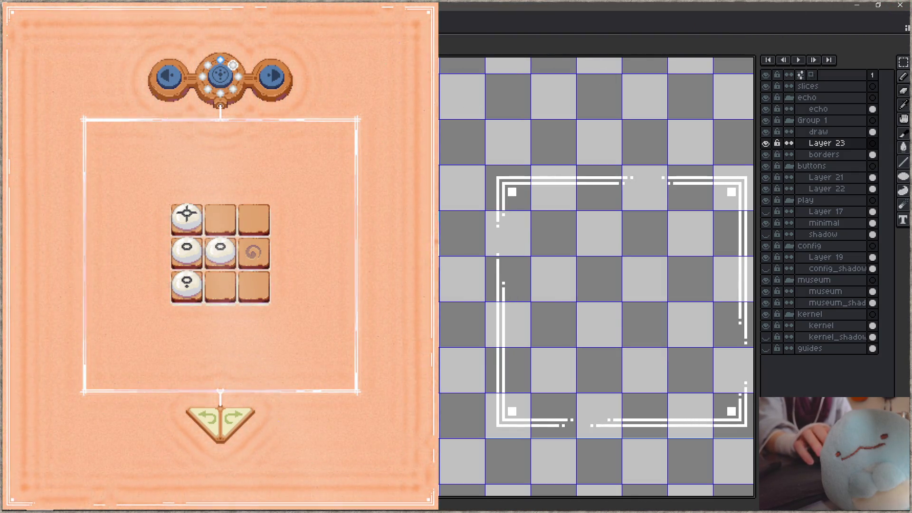
pyautogui.hscroll(-5, 596, 275)
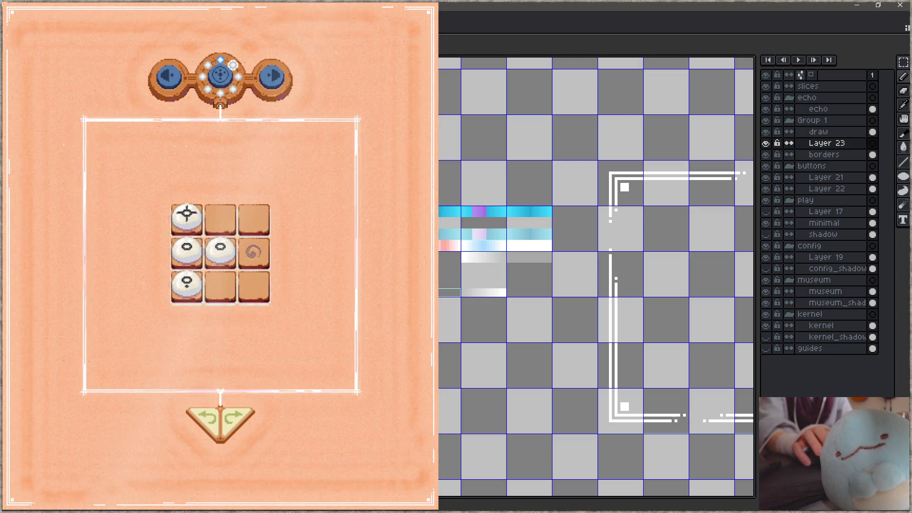
pyautogui.hscroll(-2, 596, 275)
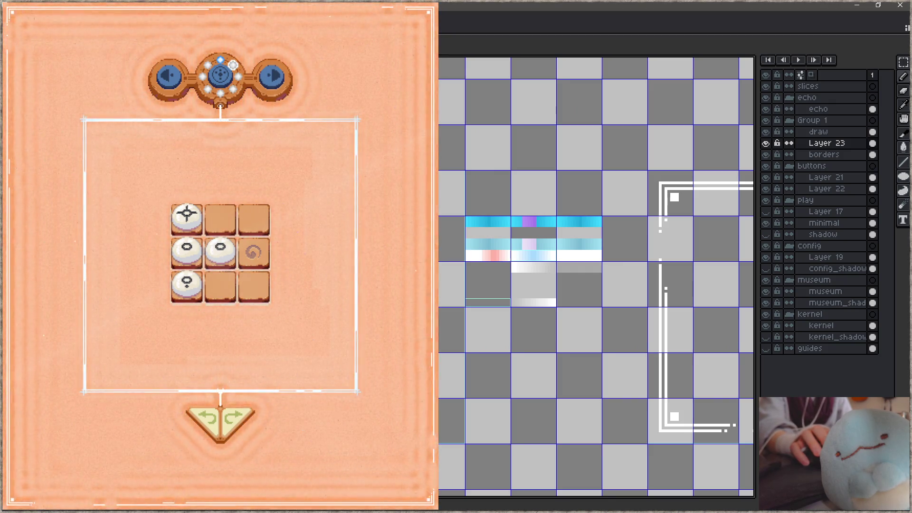
pyautogui.hscroll(-3, 474, 294)
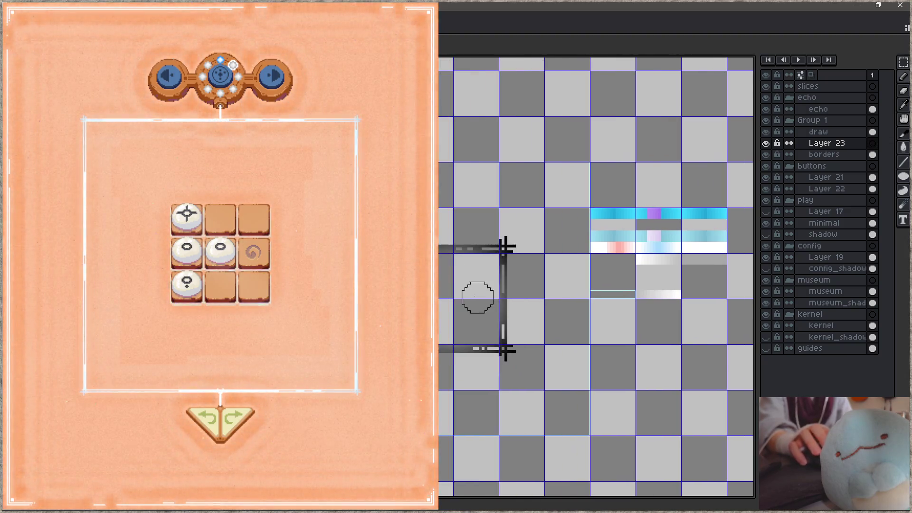
pyautogui.scroll(1, 475, 295)
pyautogui.hotkey('ctrl', 'z')
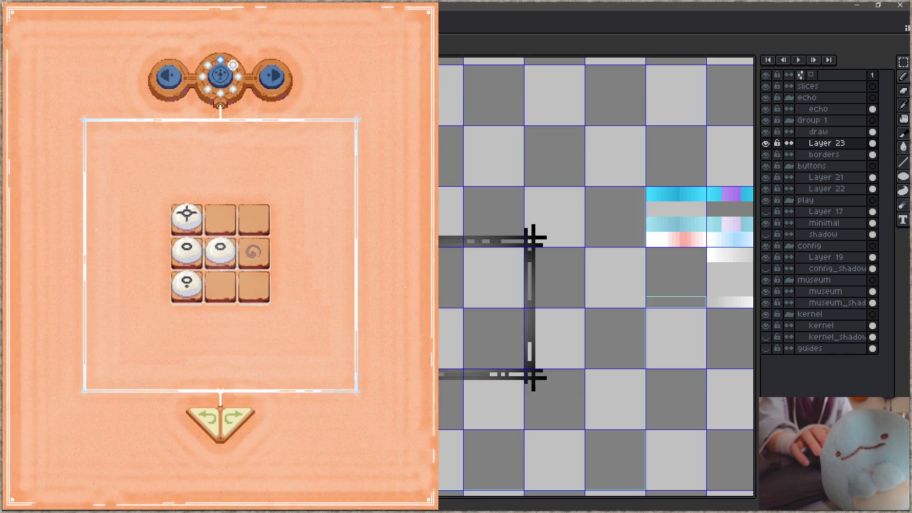
pyautogui.keyDown('shift'); pyautogui.click(534, 383); pyautogui.keyUp('shift')
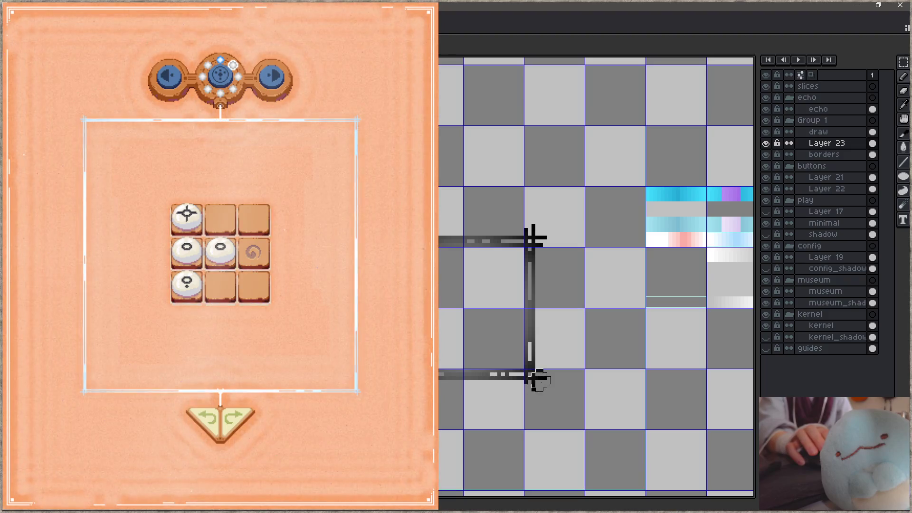
# Retrace the border's right, top and bottom edges with thick dark 7 px strokes on Layer 23.
pyautogui.hotkey('ctrl', 'z')
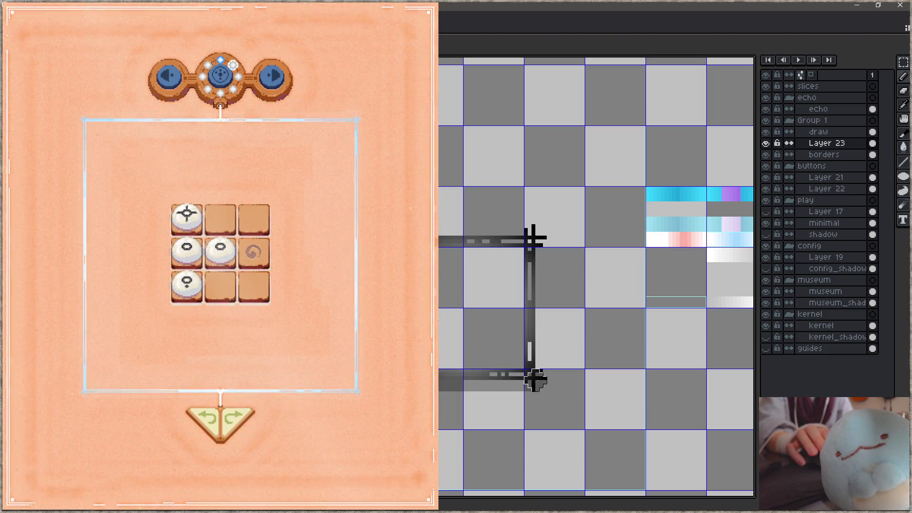
pyautogui.moveTo(535, 380); pyautogui.dragTo(533, 237)
pyautogui.hotkey('ctrl', 'z')
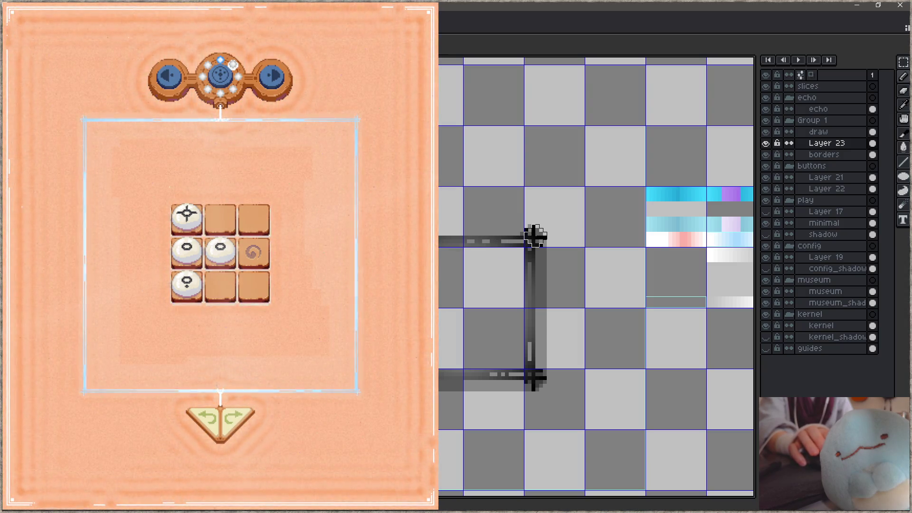
pyautogui.hotkey('ctrl', 'y')
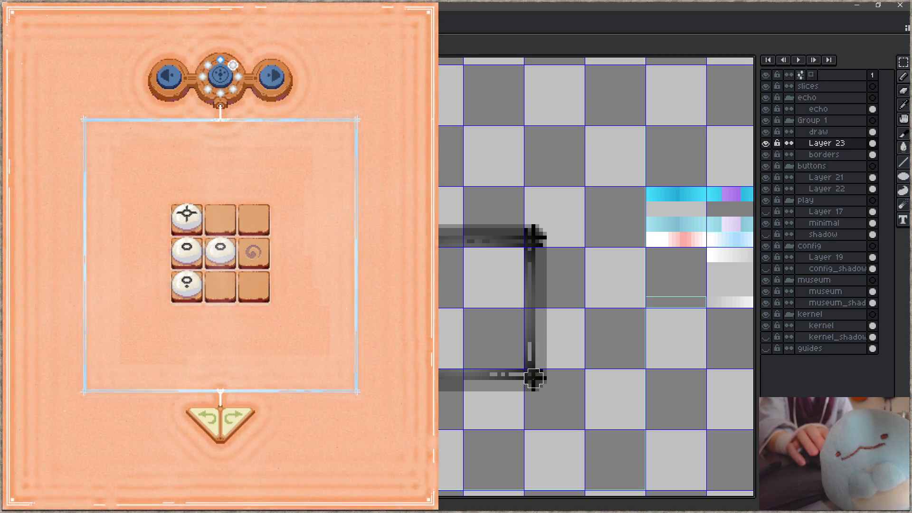
pyautogui.moveTo(533, 379); pyautogui.dragTo(479, 379)
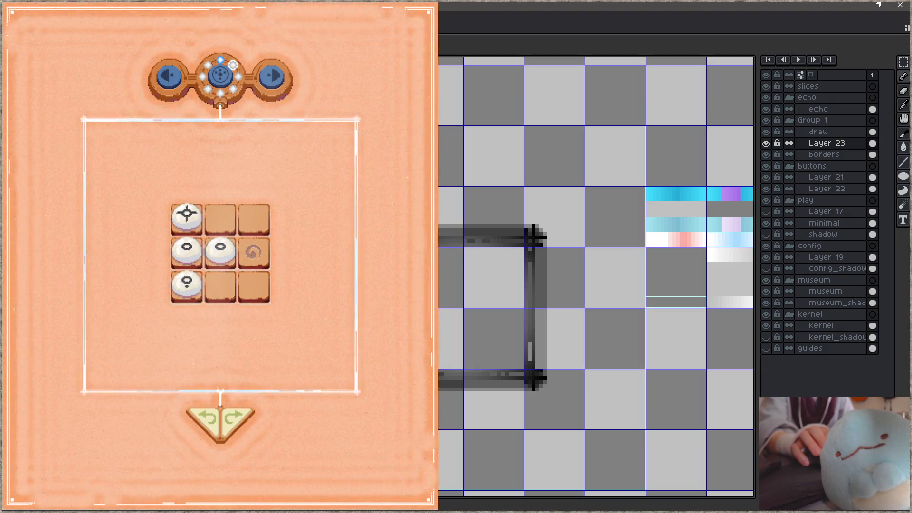
pyautogui.moveTo(477, 381)
pyautogui.mouseDown()
pyautogui.moveTo(524, 380)
pyautogui.moveTo(533, 342)
pyautogui.moveTo(527, 239)
pyautogui.moveTo(440, 237)
pyautogui.moveTo(532, 236)
pyautogui.mouseUp()
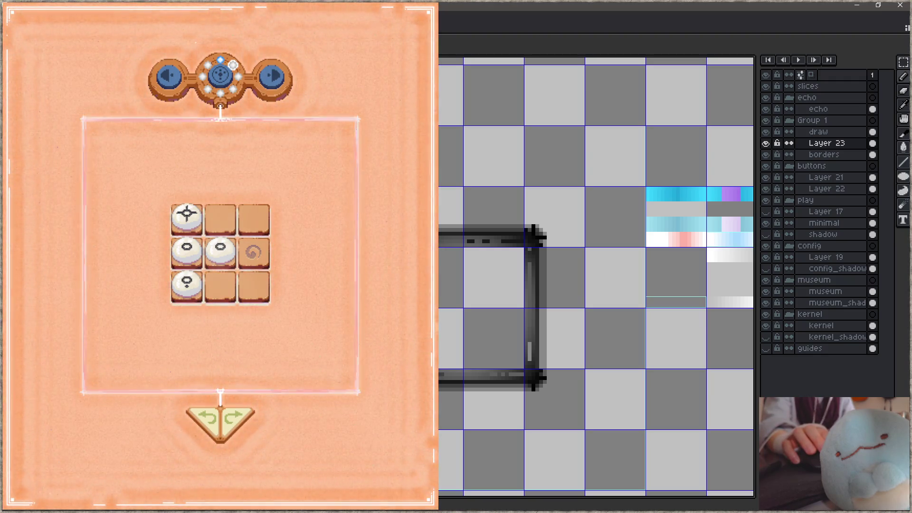
# Hide Layer 23 and view the whole plain border for comparison.
pyautogui.moveTo(597, 260); pyautogui.dragTo(599, 245)
pyautogui.click(766, 144)
pyautogui.moveTo(514, 275); pyautogui.dragTo(583, 285)
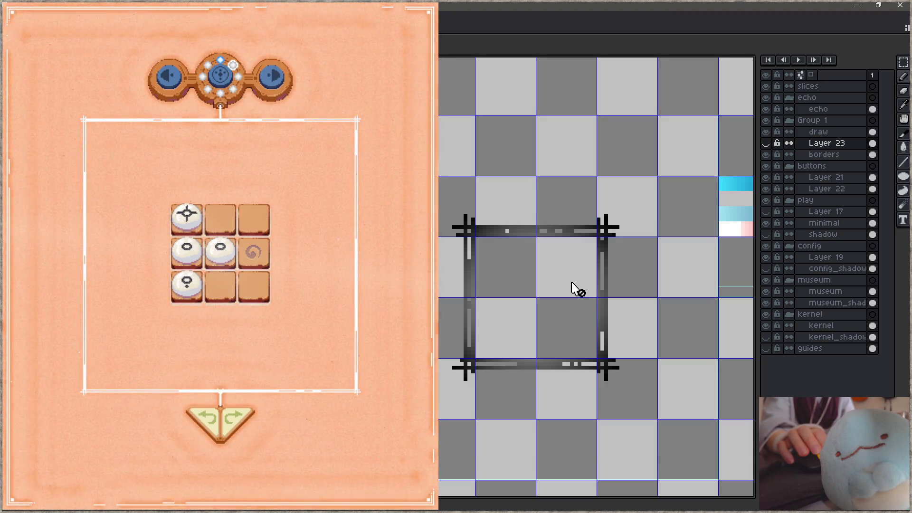
# Turn Layer 23's visibility back on and pan toward the border's right side.
pyautogui.click(765, 143)
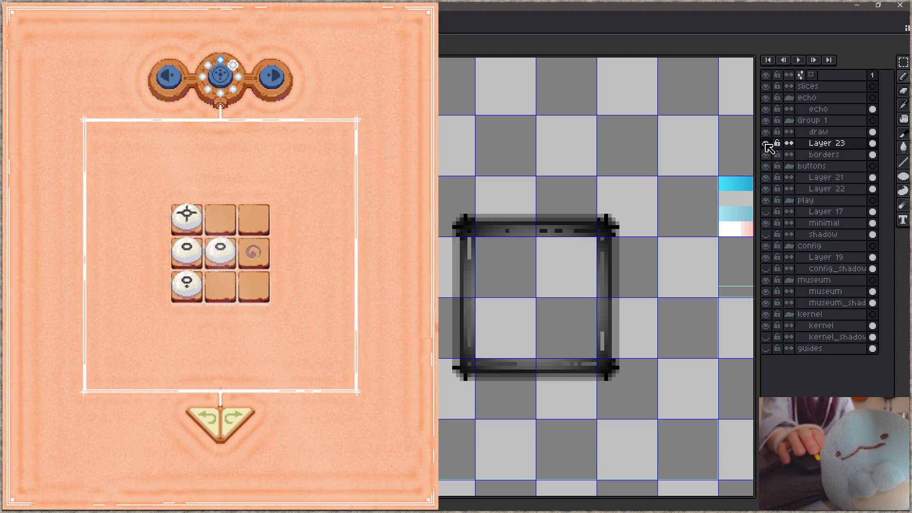
pyautogui.moveTo(562, 333); pyautogui.dragTo(527, 307)
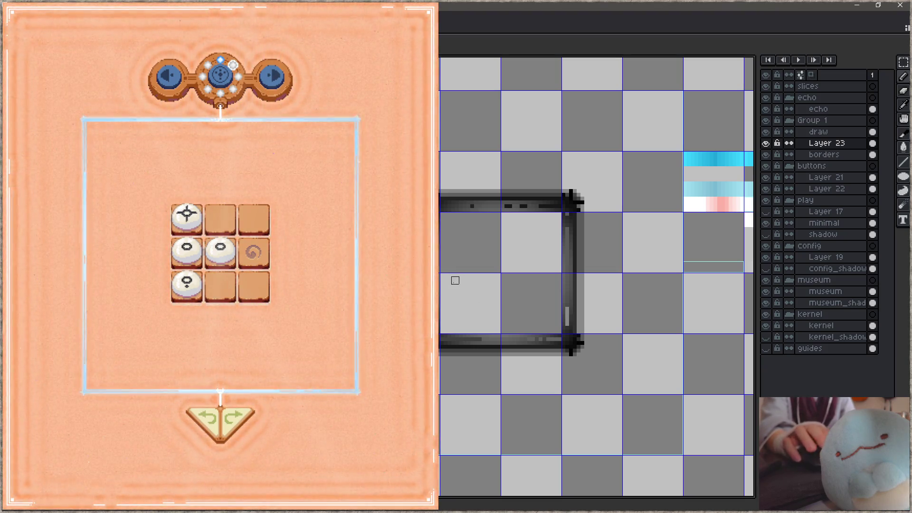
# Name Layer 23 'border glow' in Layer Properties, then pan toward the border's right edge.
pyautogui.doubleClick(847, 144)
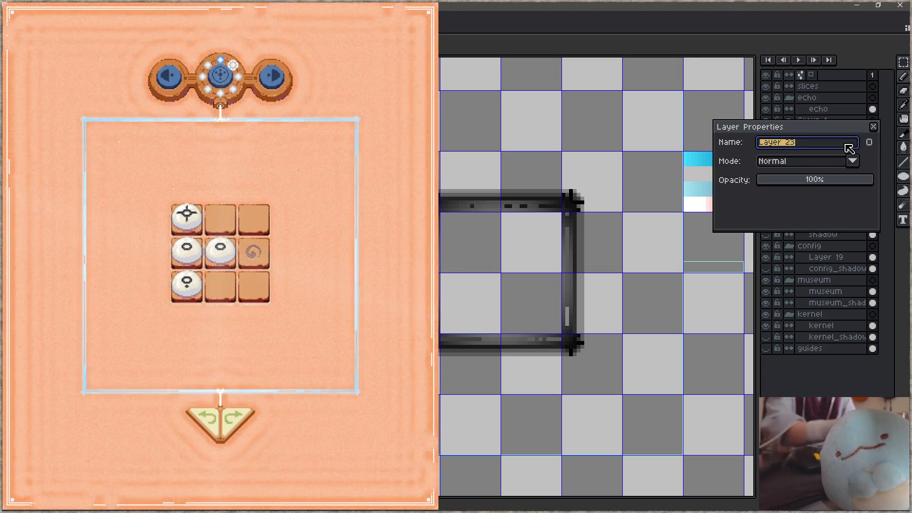
pyautogui.write('borc')
pyautogui.write('er glow')
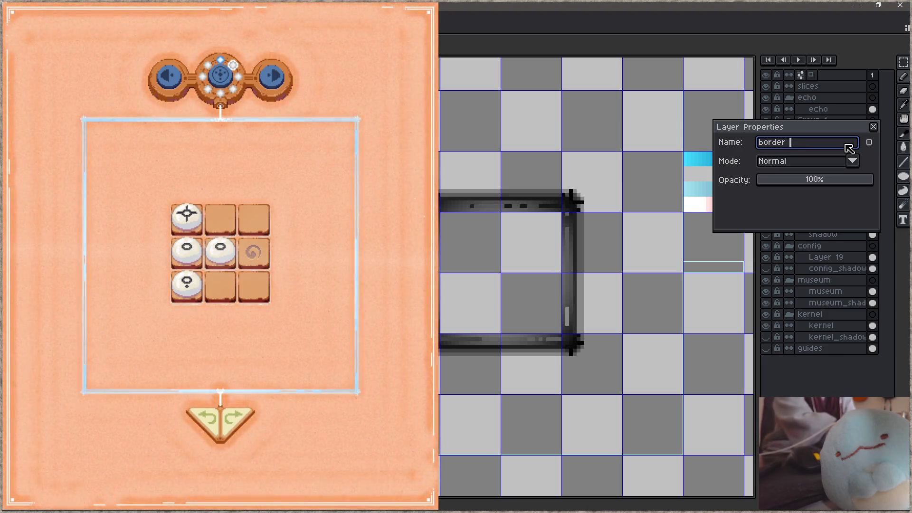
pyautogui.click(873, 126)
pyautogui.moveTo(560, 249); pyautogui.dragTo(489, 237)
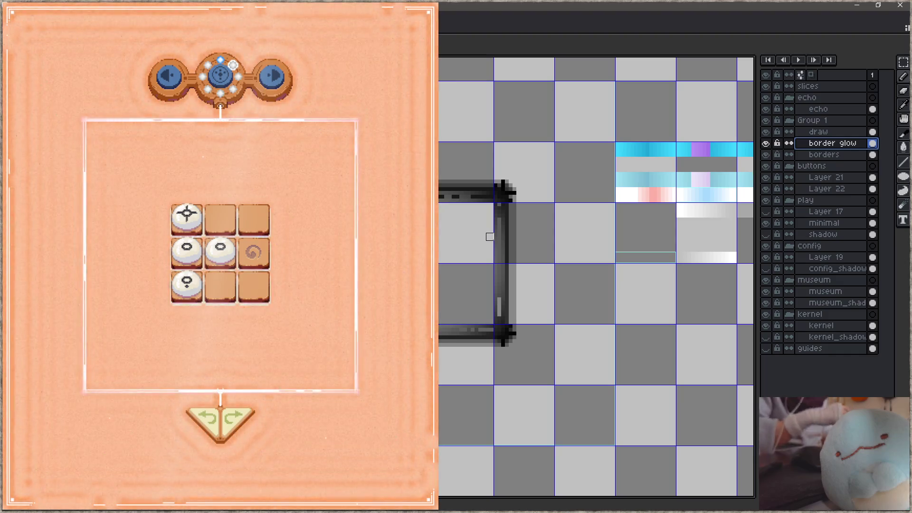
# In the game window, drag the centre stone one cell right toward the spiral tile.
pyautogui.click(298, 259)
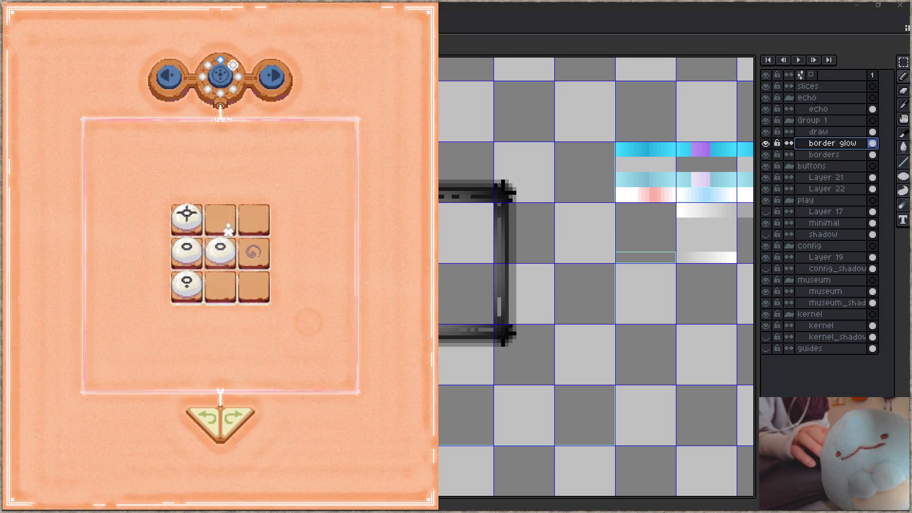
pyautogui.moveTo(222, 255); pyautogui.dragTo(246, 251)
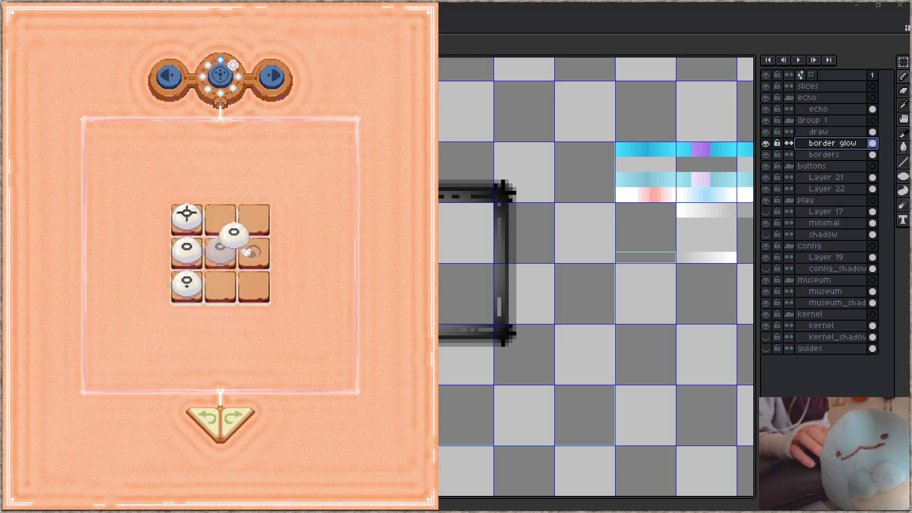
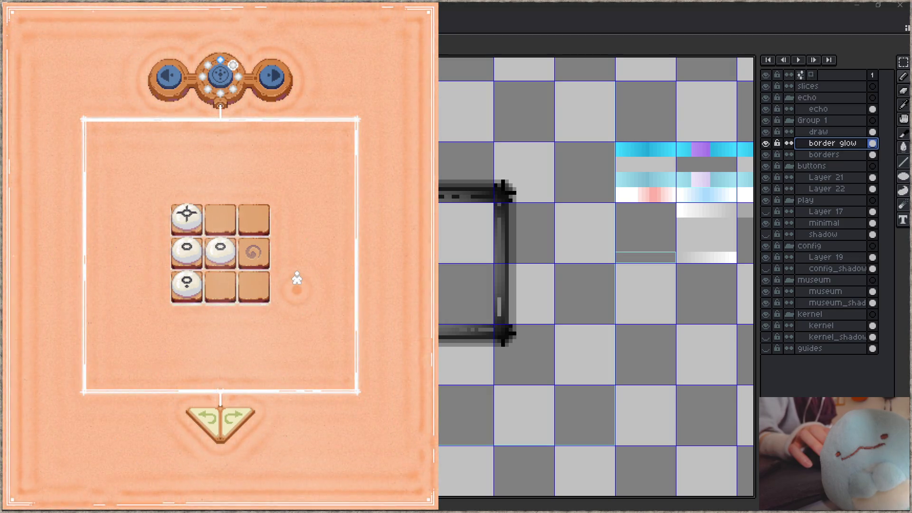
# Move from the graphics sprite sheet to the play.aseprite sheet.
pyautogui.scroll(-10, 606, 214)
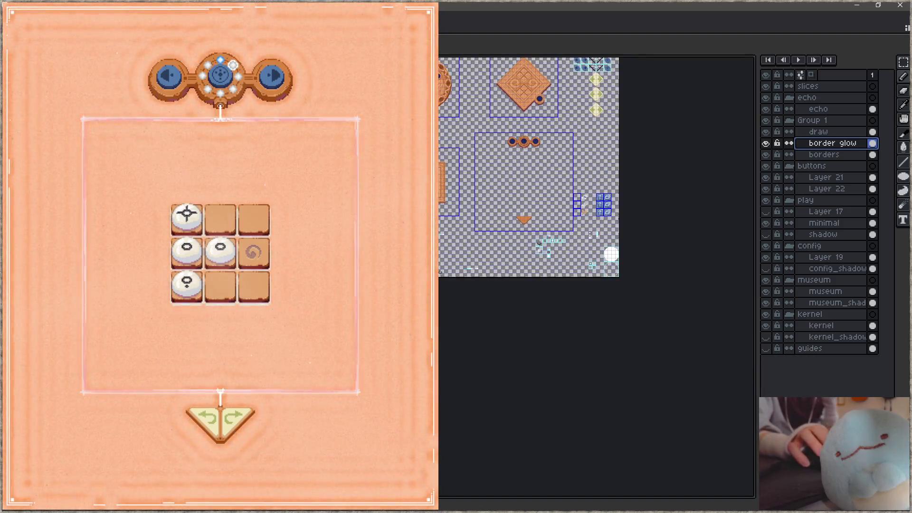
pyautogui.moveTo(589, 166); pyautogui.dragTo(508, 275)
pyautogui.hotkey('ctrl', 'Tab')
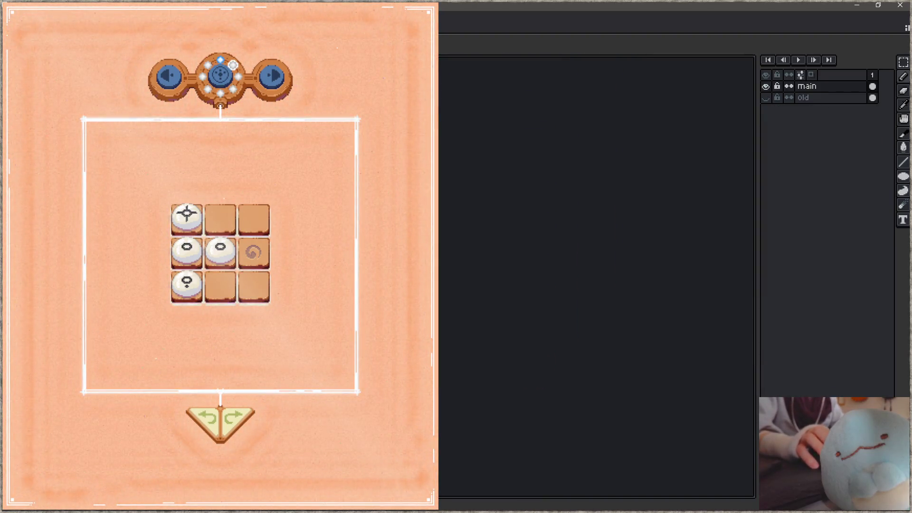
pyautogui.scroll(3, 466, 226)
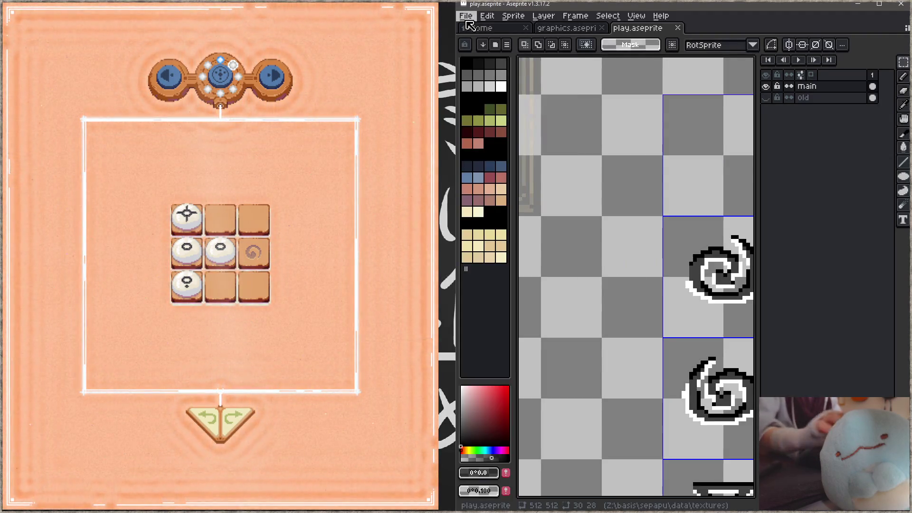
pyautogui.scroll(-5, 581, 208)
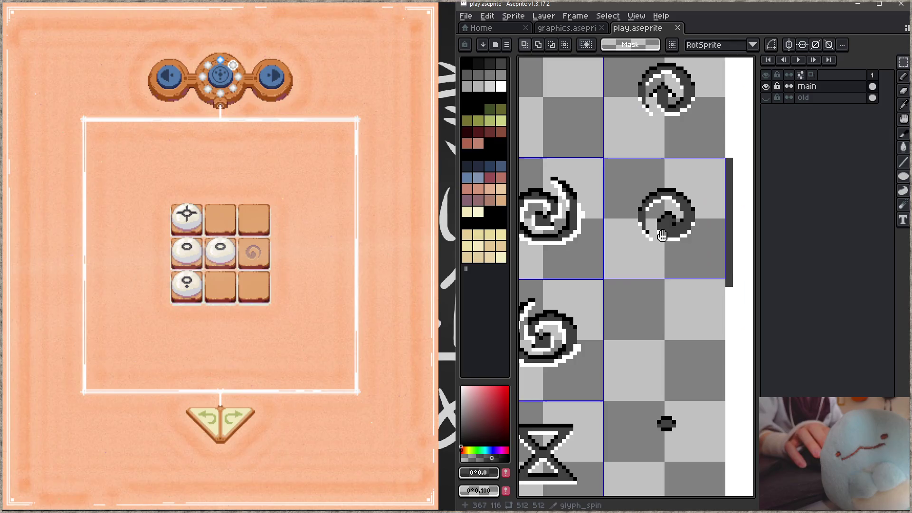
# Rotate the middle spiral glyph tile, apply it, and save play.aseprite.
pyautogui.moveTo(536, 158); pyautogui.dragTo(650, 268)
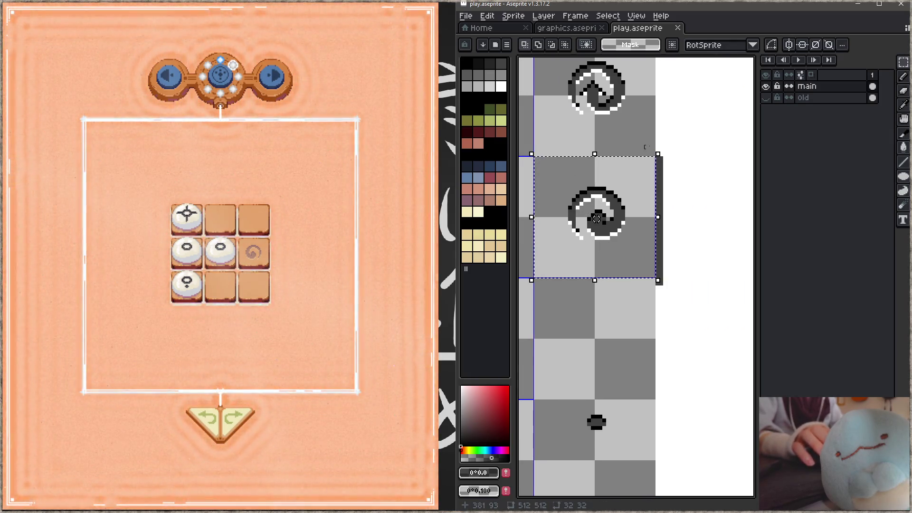
pyautogui.moveTo(668, 148)
pyautogui.mouseDown()
pyautogui.moveTo(739, 280)
pyautogui.moveTo(653, 362)
pyautogui.moveTo(542, 349)
pyautogui.moveTo(539, 282)
pyautogui.mouseUp()
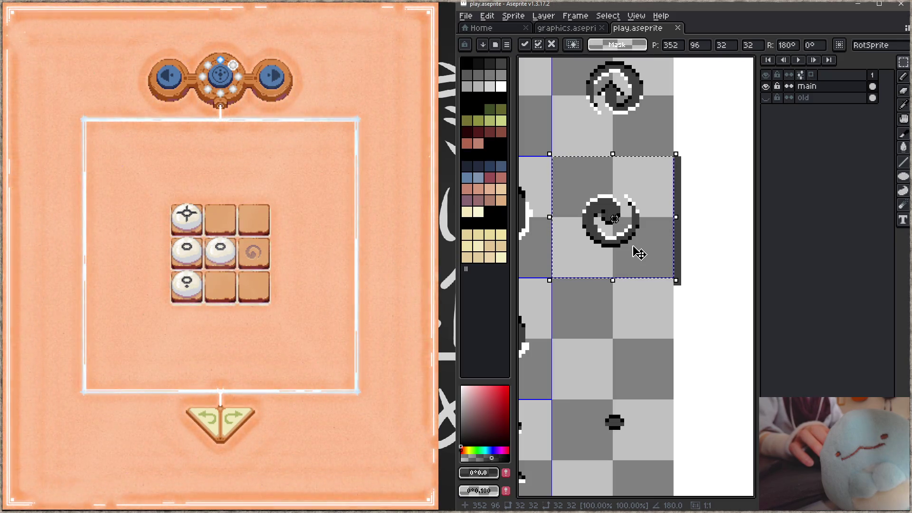
pyautogui.hotkey('ctrl', 'd')
pyautogui.hotkey('ctrl', 's')
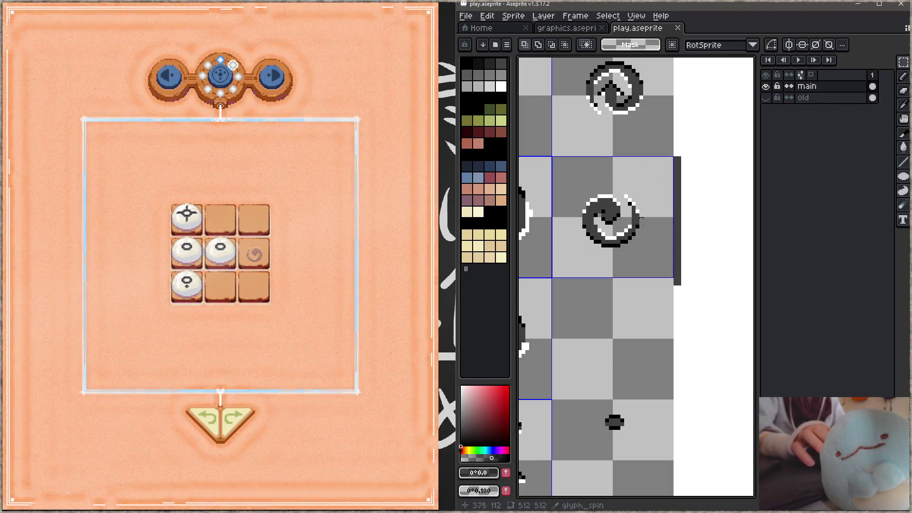
pyautogui.scroll(-2, 641, 219)
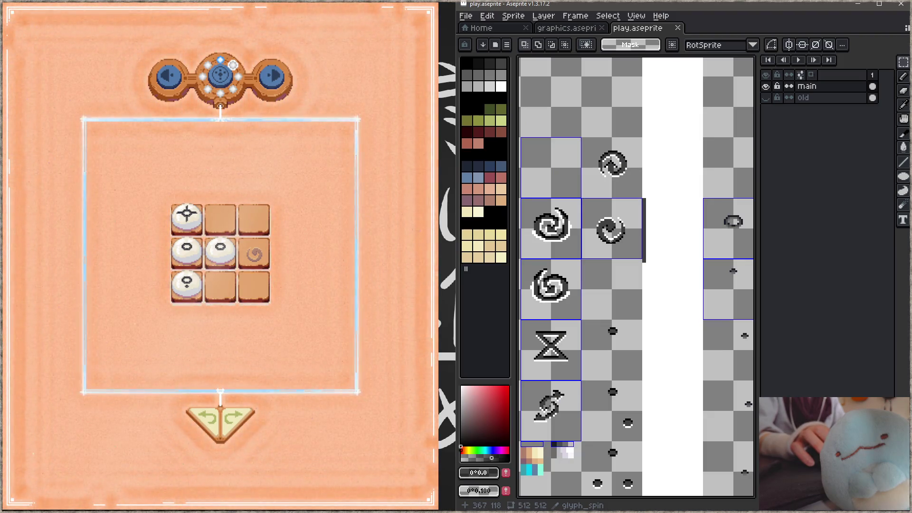
# Recentre on the spiral and undo its earlier tile rotation.
pyautogui.scroll(2, 611, 240)
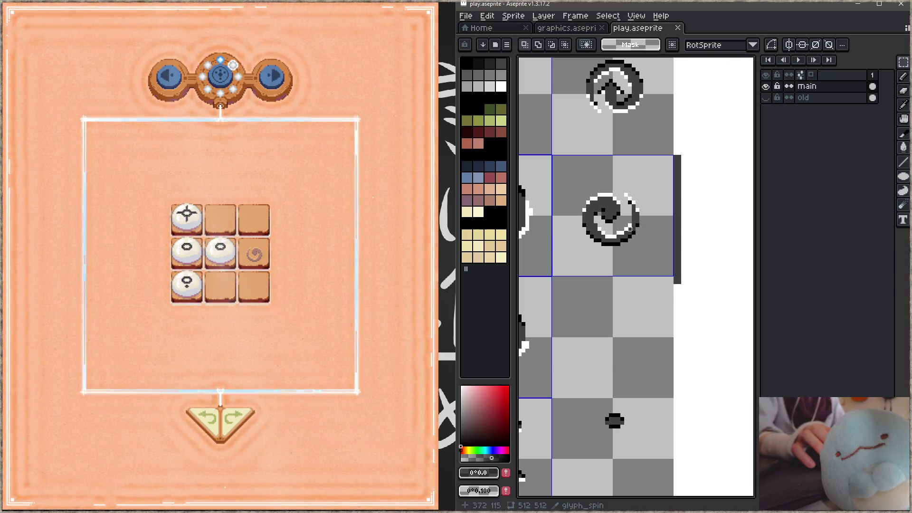
pyautogui.moveTo(628, 232)
pyautogui.mouseDown()
pyautogui.moveTo(631, 258)
pyautogui.moveTo(647, 264)
pyautogui.mouseUp()
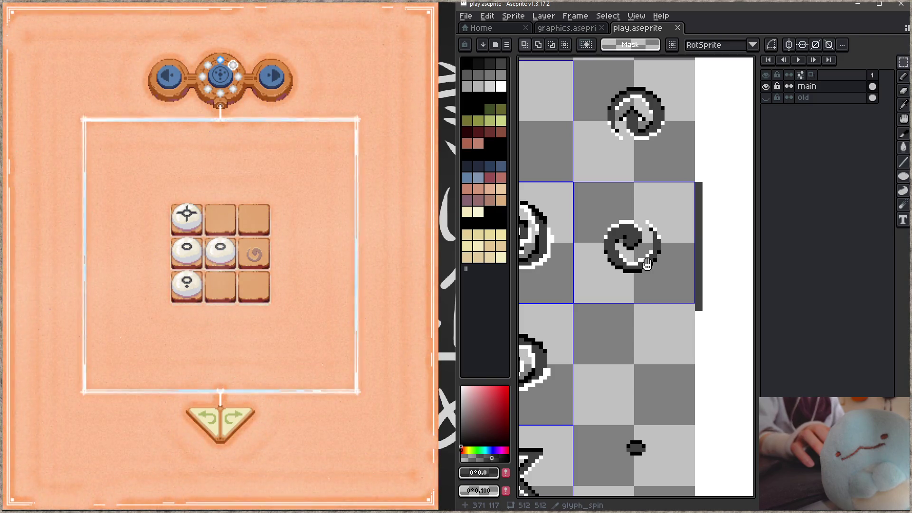
pyautogui.scroll(2, 653, 268)
pyautogui.hotkey('ctrl', 'z')
pyautogui.hotkey('ctrl', 'z')
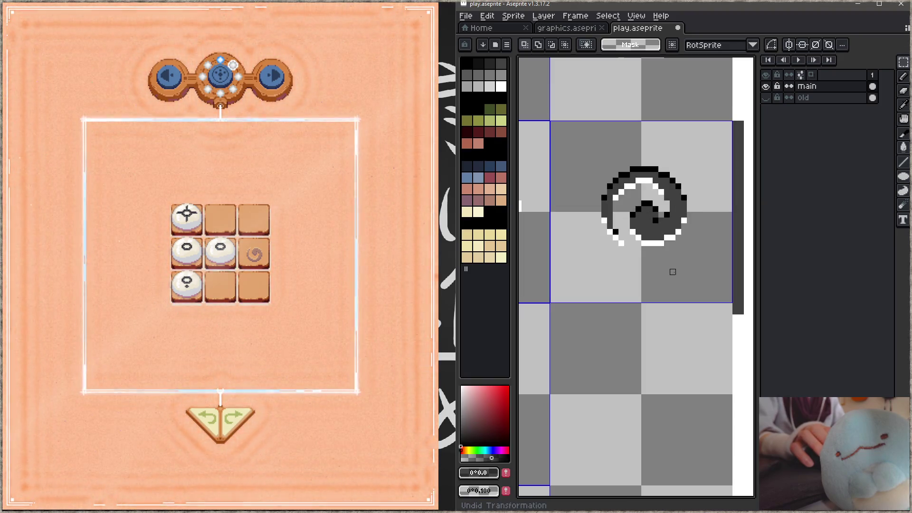
pyautogui.hotkey('ctrl', 's')
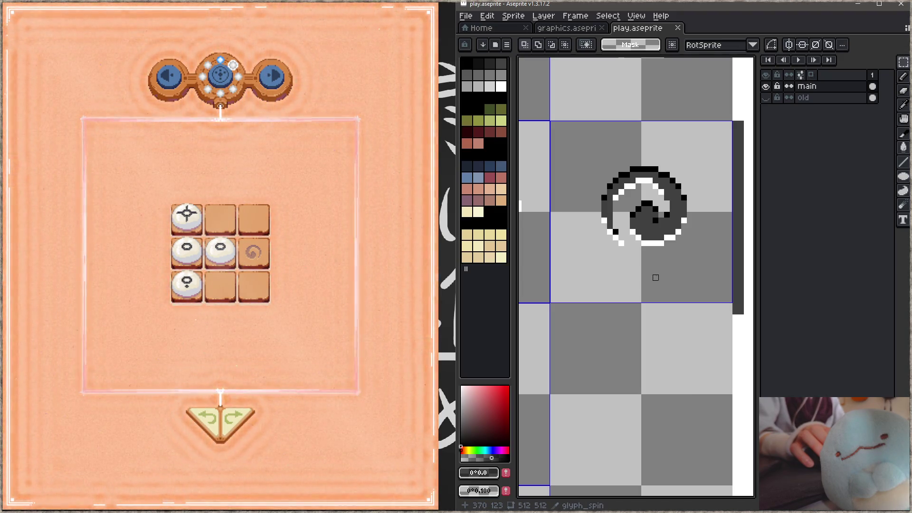
# Select only the 23x21 spiral glyph and rotate it about 153°.
pyautogui.press('m')
pyautogui.moveTo(576, 152)
pyautogui.mouseDown()
pyautogui.moveTo(700, 277)
pyautogui.moveTo(696, 267)
pyautogui.mouseUp()
pyautogui.hotkey('ctrl', 'd')
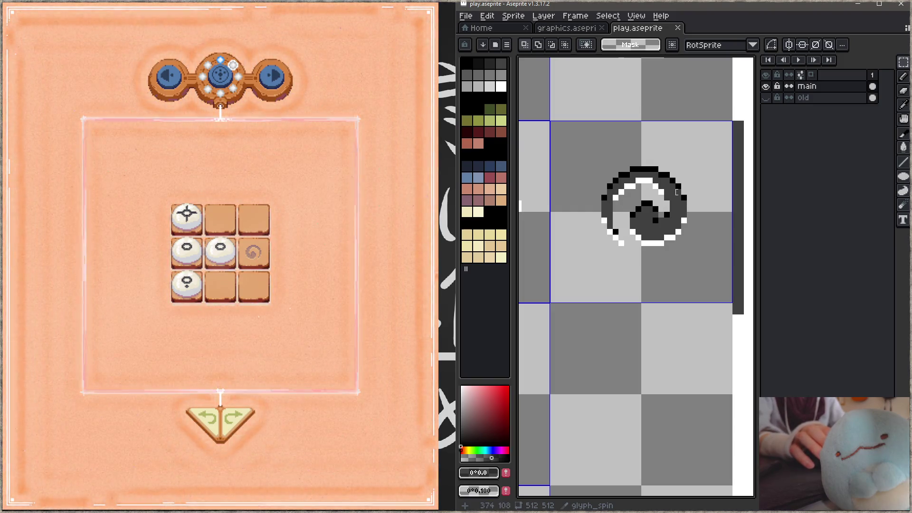
pyautogui.moveTo(572, 148); pyautogui.dragTo(705, 269)
pyautogui.moveTo(711, 141)
pyautogui.mouseDown()
pyautogui.moveTo(671, 116)
pyautogui.moveTo(560, 189)
pyautogui.moveTo(537, 246)
pyautogui.moveTo(529, 321)
pyautogui.moveTo(556, 361)
pyautogui.mouseUp()
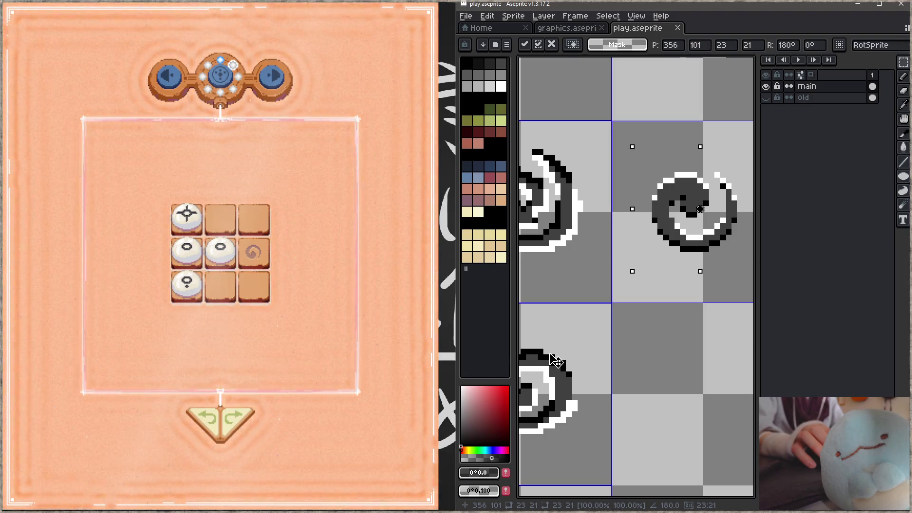
# Shift the rotated spiral 2 px right, commit and save, then move it 2 px up.
pyautogui.hscroll(3, 596, 258)
pyautogui.moveTo(596, 258); pyautogui.dragTo(627, 256)
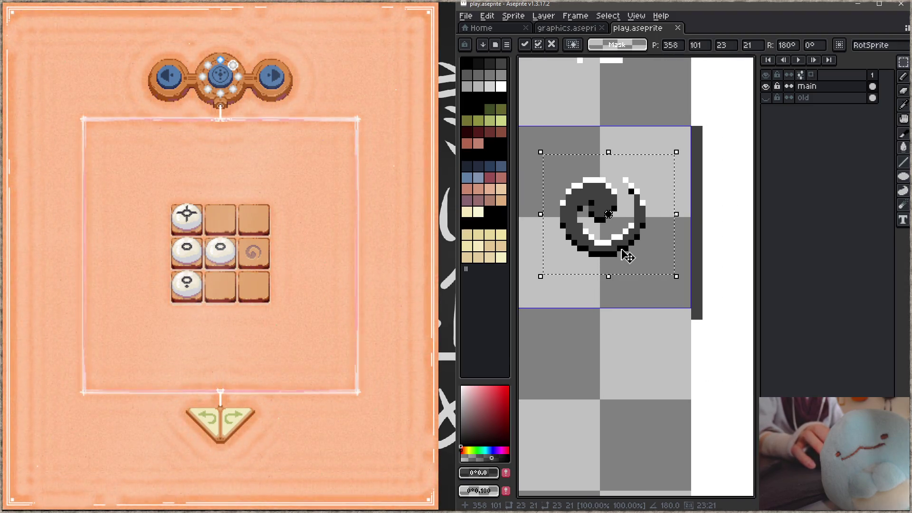
pyautogui.hotkey('ctrl', 'd')
pyautogui.hotkey('ctrl', 's')
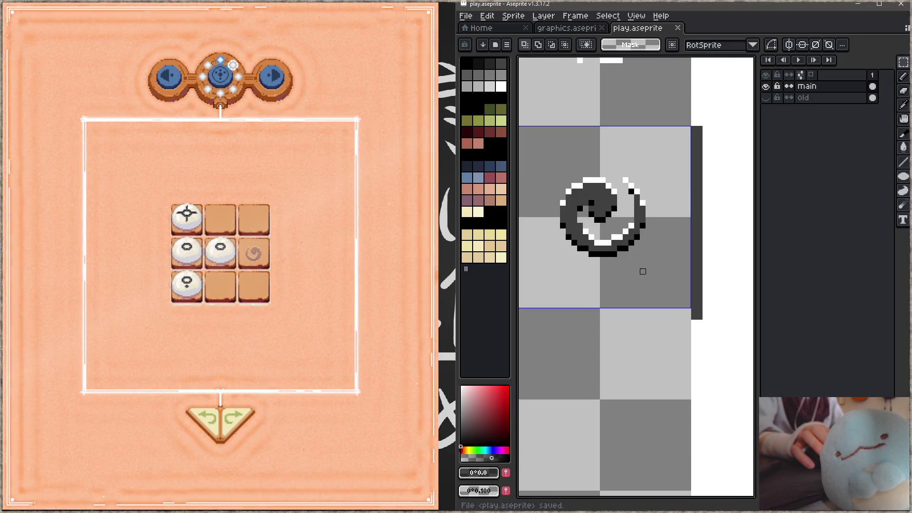
pyautogui.moveTo(529, 146)
pyautogui.mouseDown()
pyautogui.moveTo(596, 224)
pyautogui.moveTo(665, 271)
pyautogui.moveTo(642, 244)
pyautogui.mouseUp()
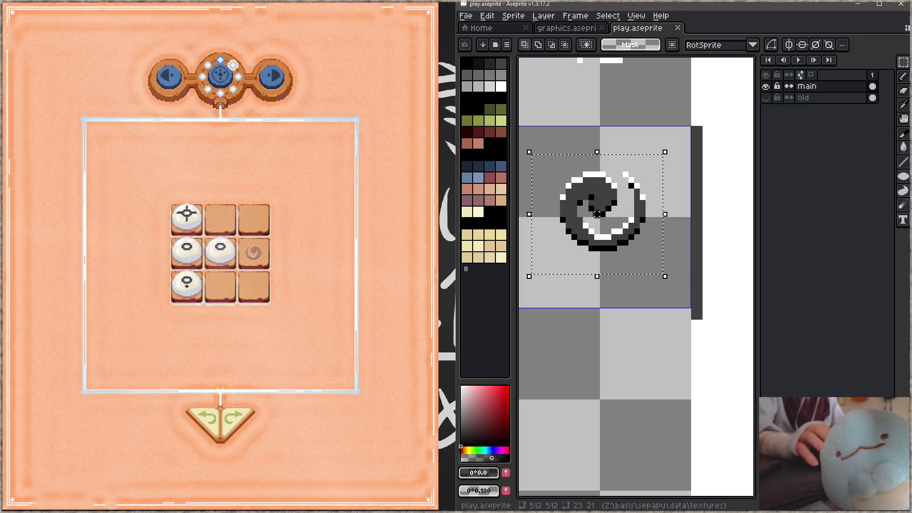
# Check the repositioned spiral glyph in the running game.
pyautogui.click(283, 239)
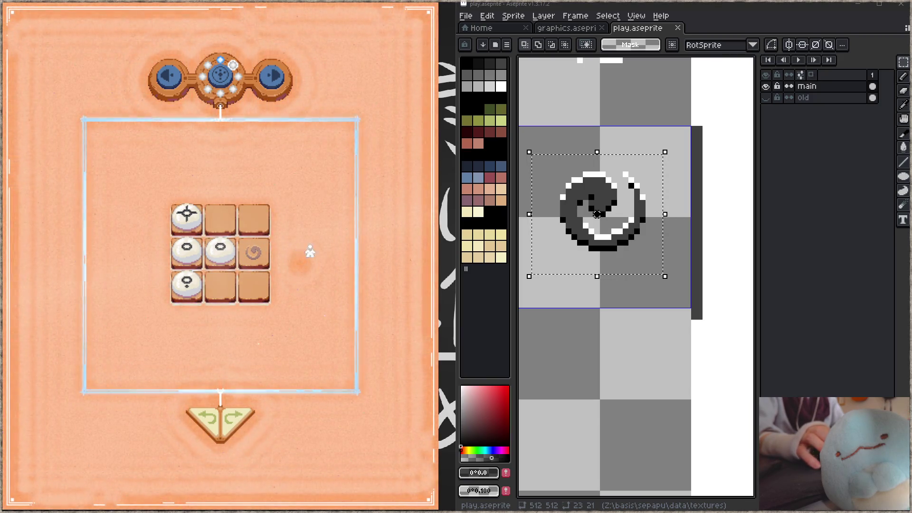
pyautogui.moveTo(595, 235); pyautogui.dragTo(623, 270)
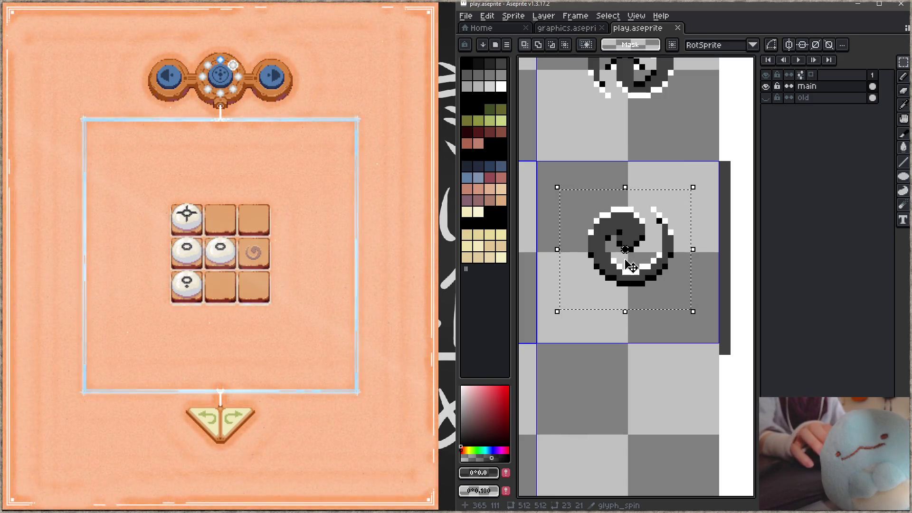
pyautogui.click(304, 271)
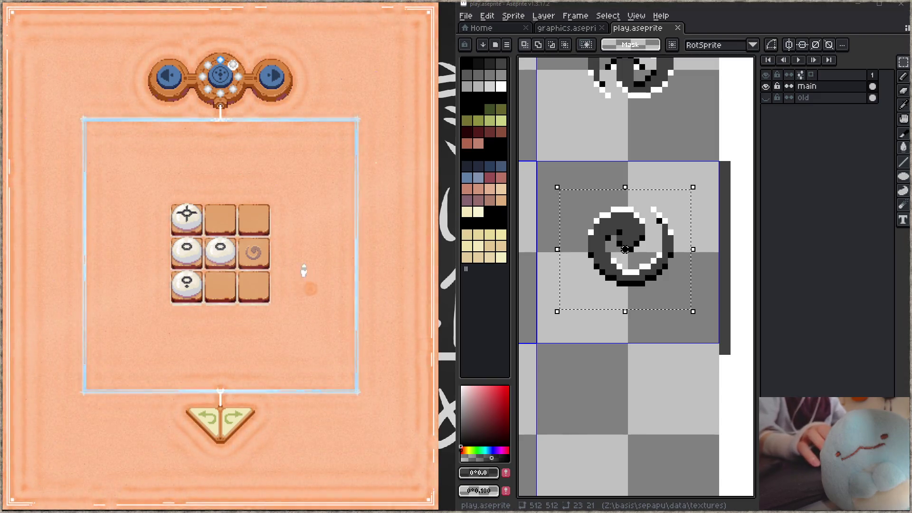
# Show the game's level debug overlay, then turn the spiral a further -90° and save.
pyautogui.press('Tab')
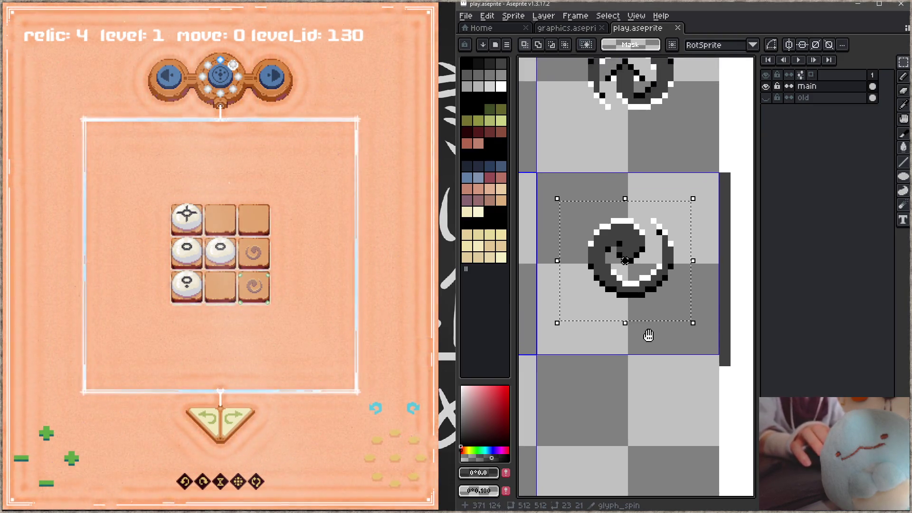
pyautogui.scroll(-2, 648, 331)
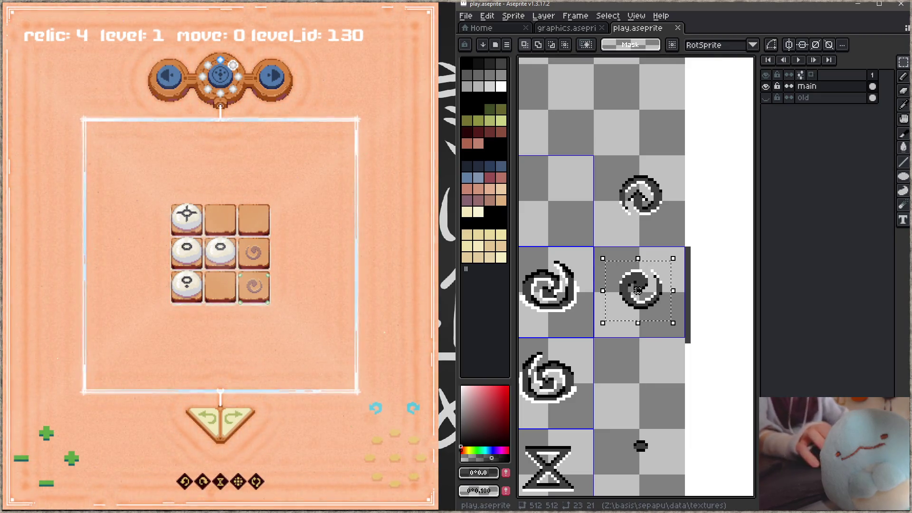
pyautogui.scroll(1, 671, 270)
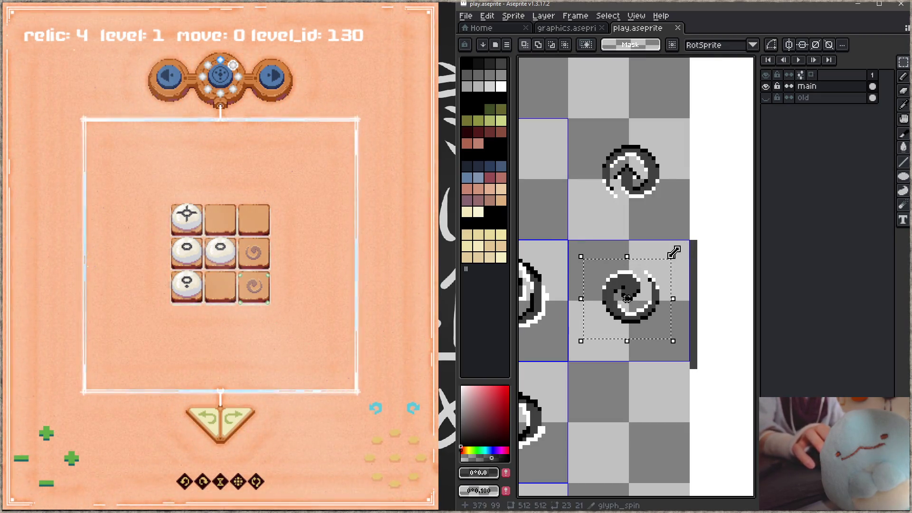
pyautogui.moveTo(683, 250)
pyautogui.mouseDown()
pyautogui.moveTo(704, 332)
pyautogui.moveTo(695, 378)
pyautogui.mouseUp()
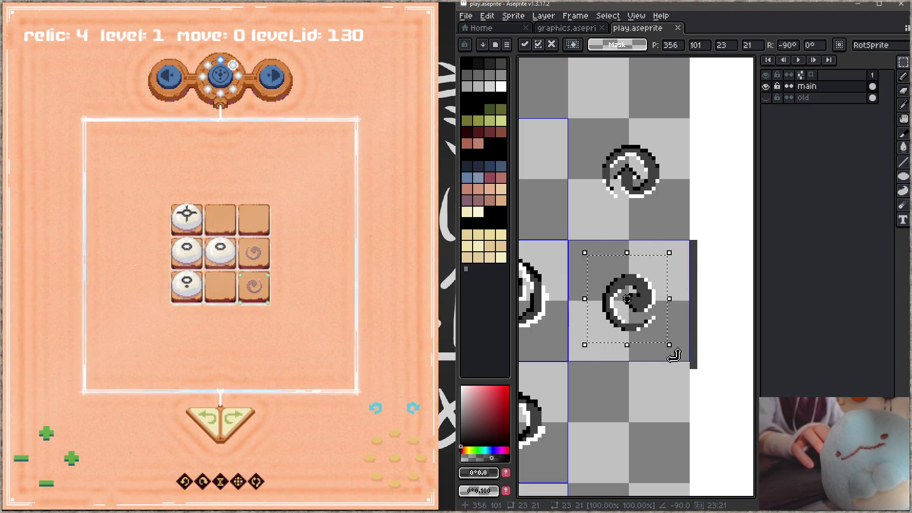
pyautogui.press('Return')
pyautogui.hotkey('ctrl', 's')
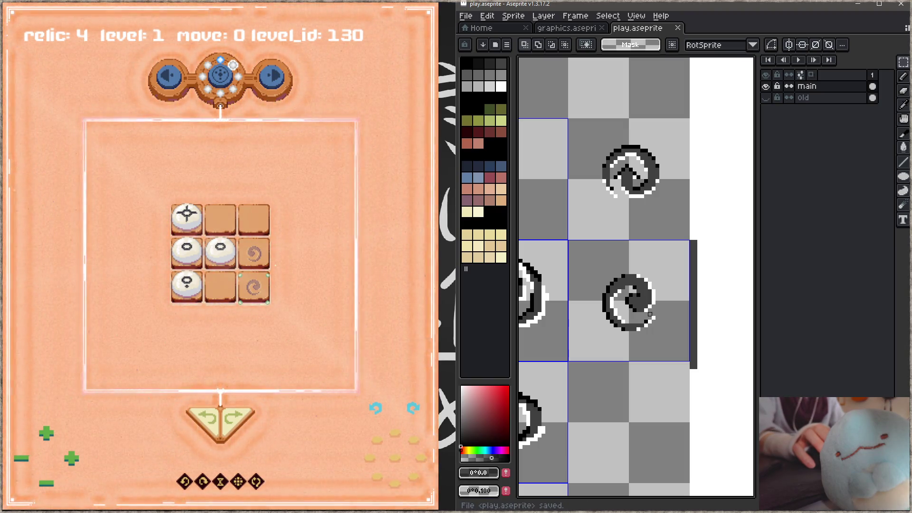
pyautogui.scroll(3, 649, 314)
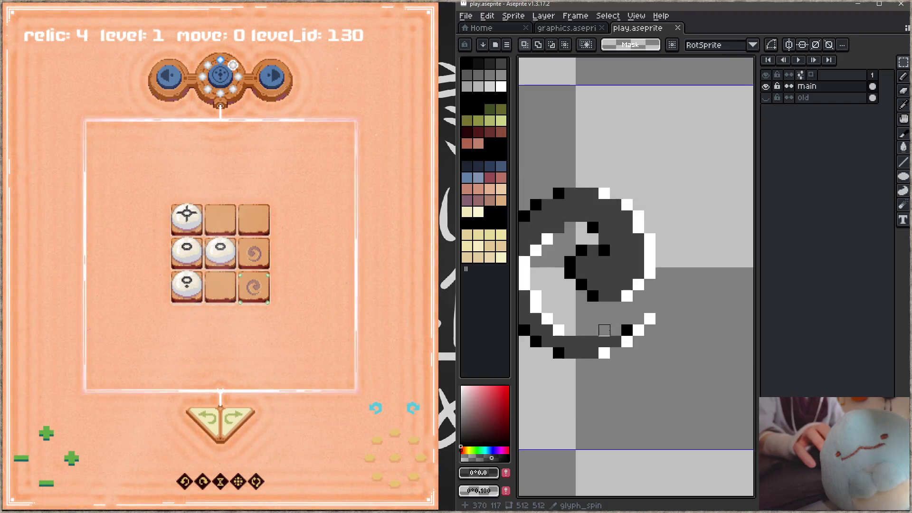
# Erase the black, white and dark-grey pixels from the spiral's bottom tail and save.
pyautogui.press('e')
pyautogui.moveTo(632, 329); pyautogui.dragTo(676, 315)
pyautogui.hotkey('ctrl', 's')
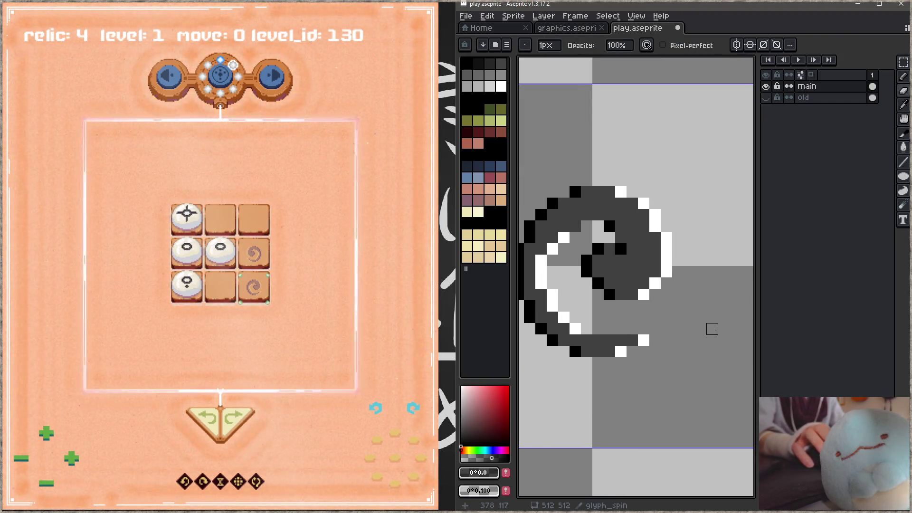
pyautogui.moveTo(621, 340)
pyautogui.mouseDown()
pyautogui.moveTo(632, 340)
pyautogui.moveTo(592, 340)
pyautogui.mouseUp()
pyautogui.click(643, 340)
pyautogui.hotkey('ctrl', 's')
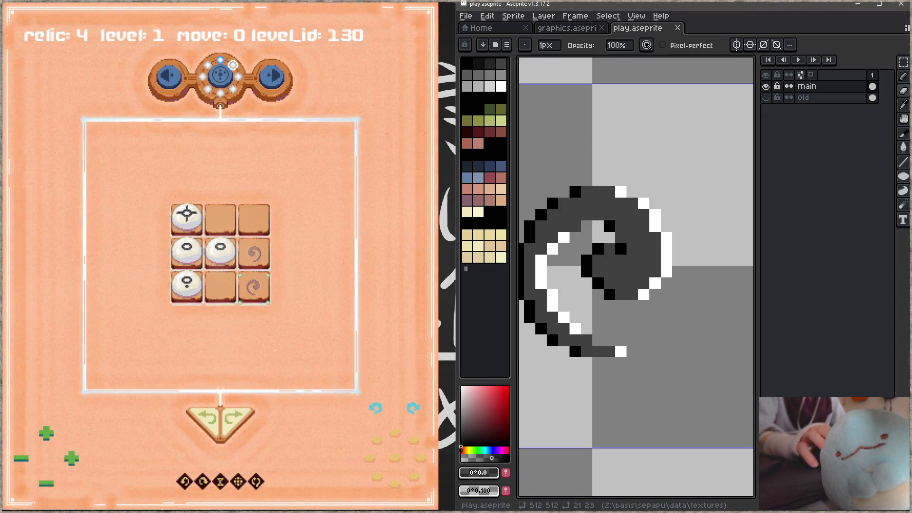
# Check the glyph in the game, then restore the pasted lower-right spiral copy.
pyautogui.click(325, 353)
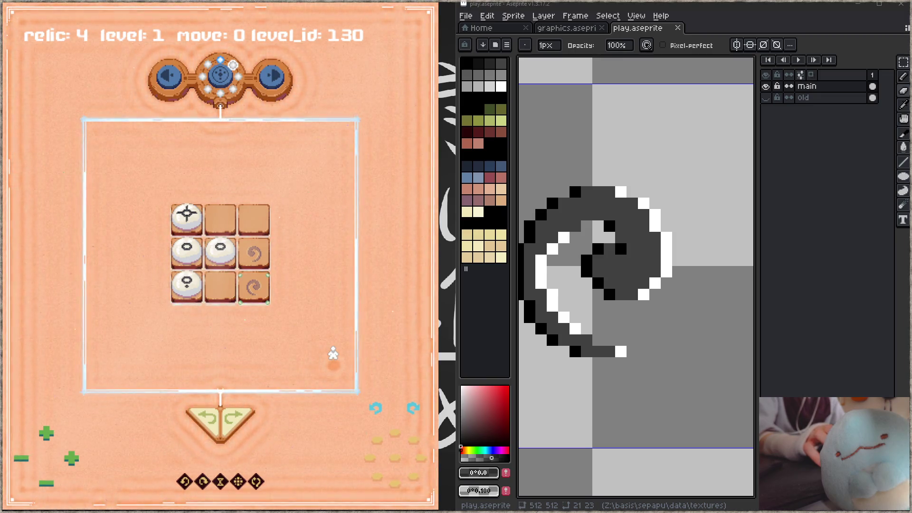
pyautogui.scroll(-4, 662, 334)
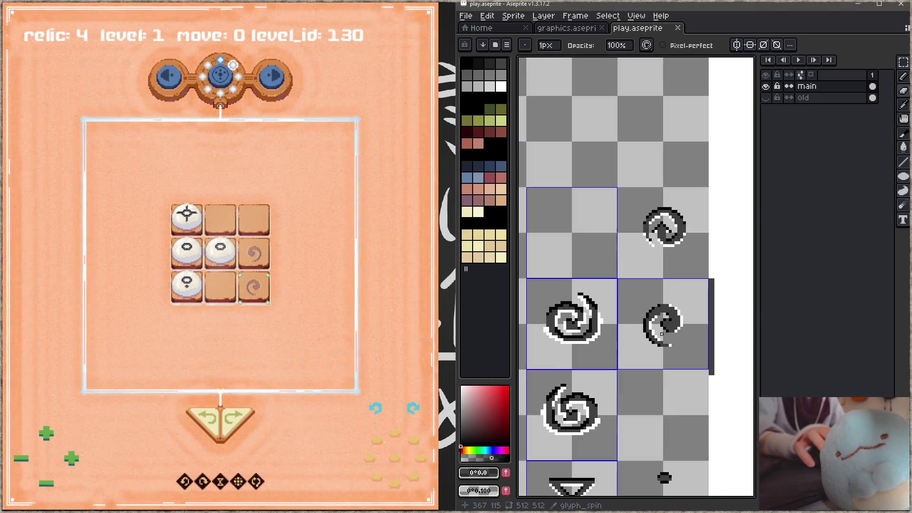
pyautogui.scroll(-2, 662, 333)
pyautogui.hotkey('ctrl', 'v')
pyautogui.hotkey('ctrl', 'z')
pyautogui.scroll(1, 683, 342)
pyautogui.press('z')
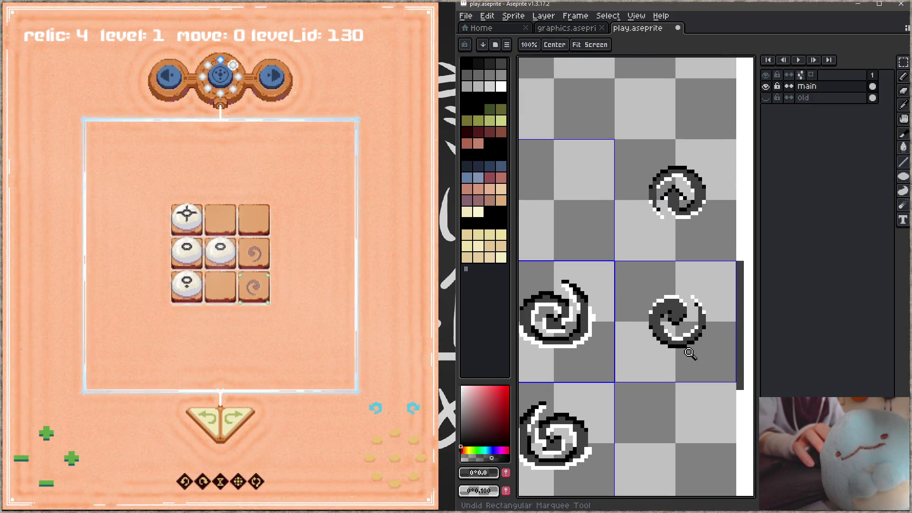
pyautogui.hotkey('ctrl', 'y')
# Marquee-select the lower-right spiral's 32x32 cell.
pyautogui.press('b')
pyautogui.scroll(-1, 685, 378)
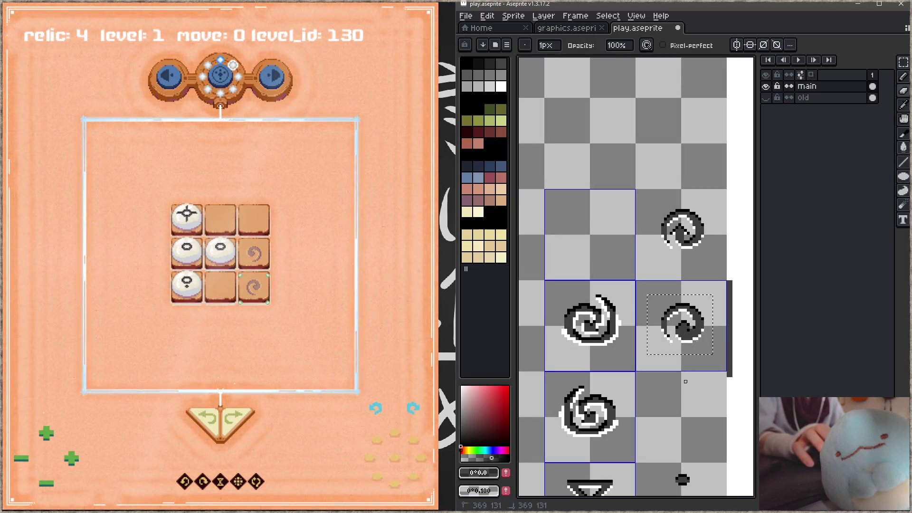
pyautogui.press('m')
pyautogui.click(645, 287)
pyautogui.moveTo(646, 287)
pyautogui.mouseDown()
pyautogui.moveTo(714, 370)
pyautogui.moveTo(607, 177)
pyautogui.mouseUp()
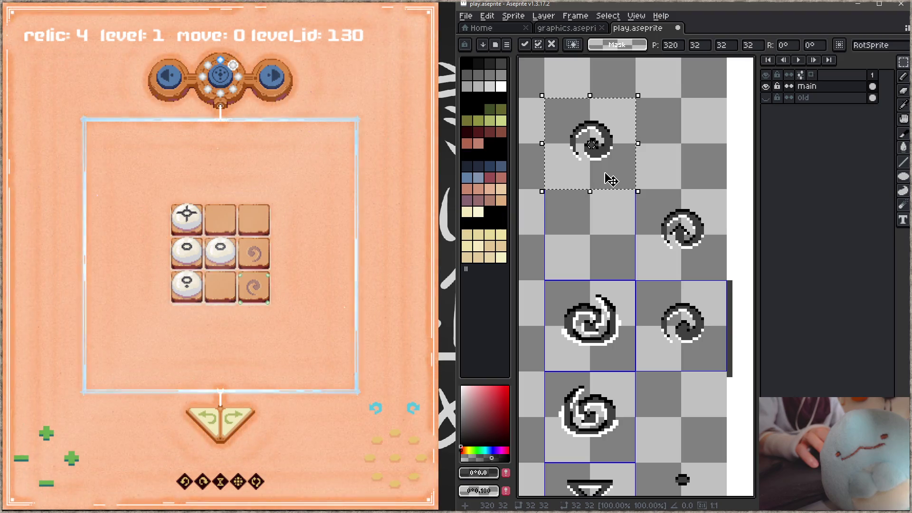
# Rotate the lower-right spiral cell a quarter turn (90°) and commit it.
pyautogui.click(395, 416)
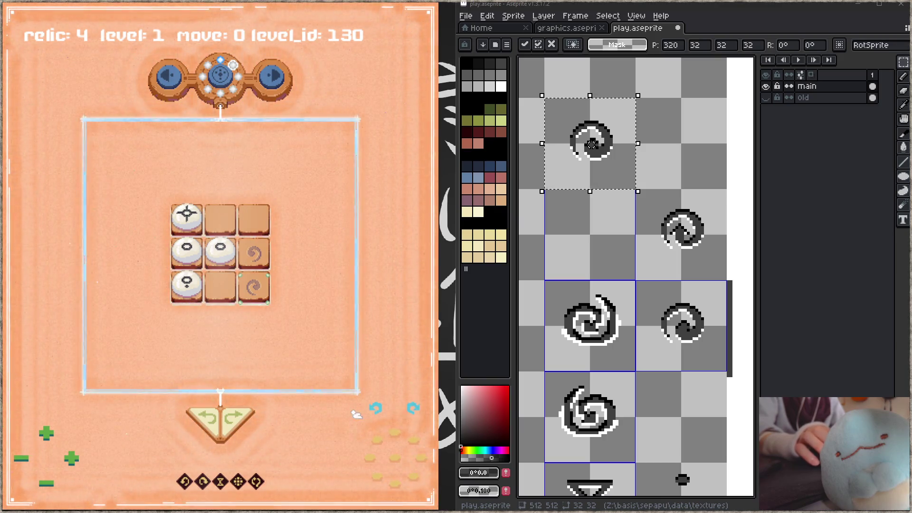
pyautogui.moveTo(668, 256)
pyautogui.mouseDown()
pyautogui.moveTo(675, 294)
pyautogui.moveTo(673, 248)
pyautogui.mouseUp()
pyautogui.hotkey('ctrl', 'd')
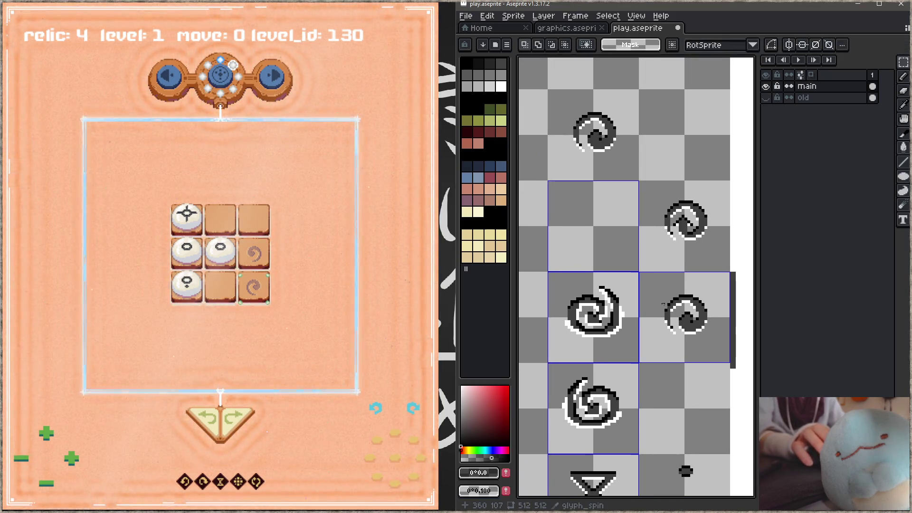
pyautogui.scroll(1, 684, 320)
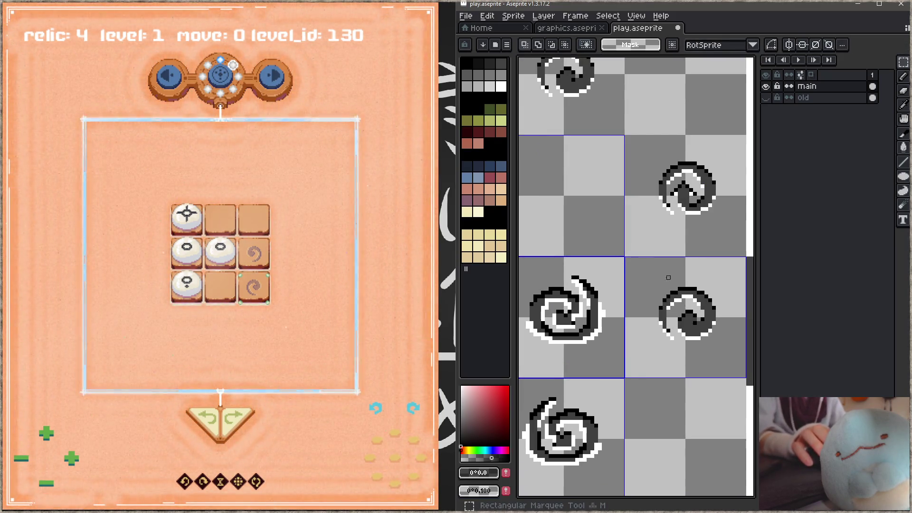
pyautogui.moveTo(636, 271)
pyautogui.mouseDown()
pyautogui.moveTo(710, 346)
pyautogui.moveTo(650, 329)
pyautogui.mouseUp()
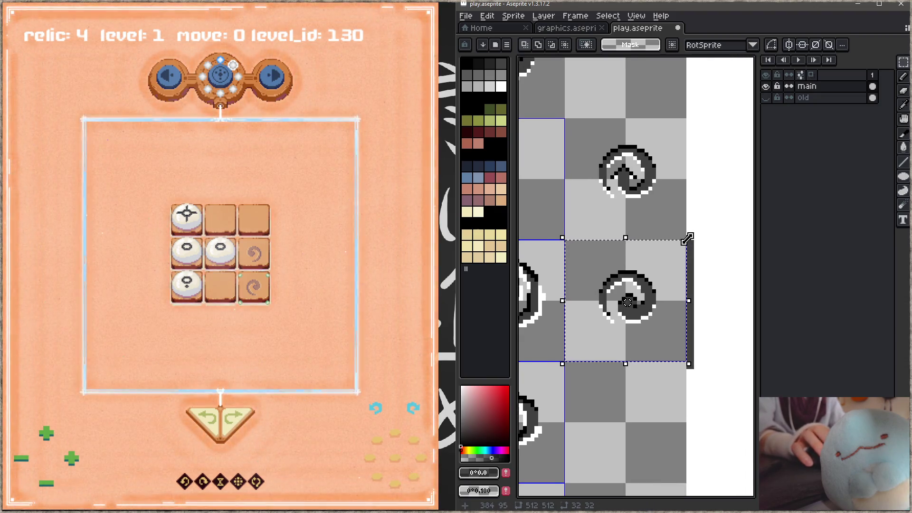
pyautogui.moveTo(696, 225)
pyautogui.mouseDown()
pyautogui.moveTo(620, 192)
pyautogui.moveTo(523, 187)
pyautogui.moveTo(579, 197)
pyautogui.mouseUp()
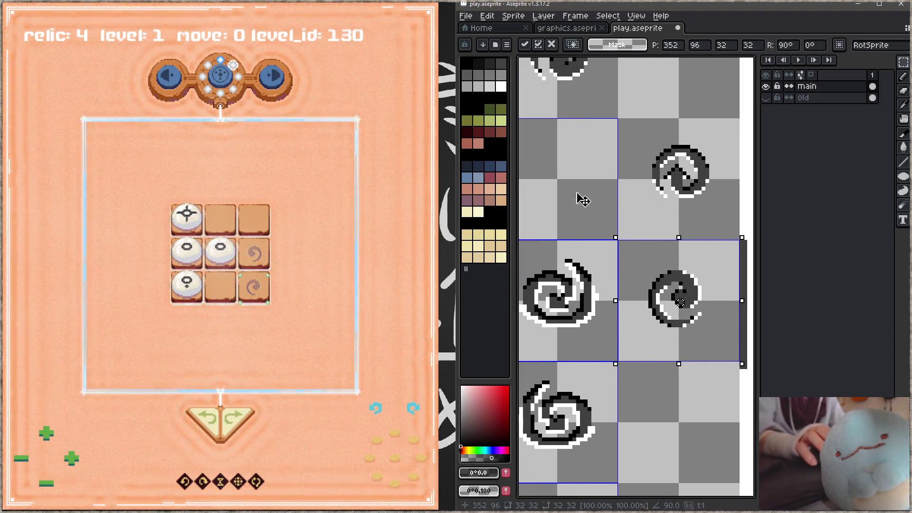
pyautogui.hotkey('ctrl', 'd')
# Nudge the small spiral one pixel right, commit, and save the sprite.
pyautogui.moveTo(635, 272)
pyautogui.mouseDown()
pyautogui.moveTo(702, 315)
pyautogui.moveTo(718, 341)
pyautogui.mouseUp()
pyautogui.hotkey('ctrl', 'd')
pyautogui.press('u')
pyautogui.moveTo(637, 259); pyautogui.dragTo(711, 340)
pyautogui.moveTo(684, 422)
pyautogui.mouseDown()
pyautogui.moveTo(706, 345)
pyautogui.moveTo(698, 320)
pyautogui.moveTo(707, 328)
pyautogui.mouseUp()
pyautogui.click(688, 352)
pyautogui.hotkey('ctrl', 's')
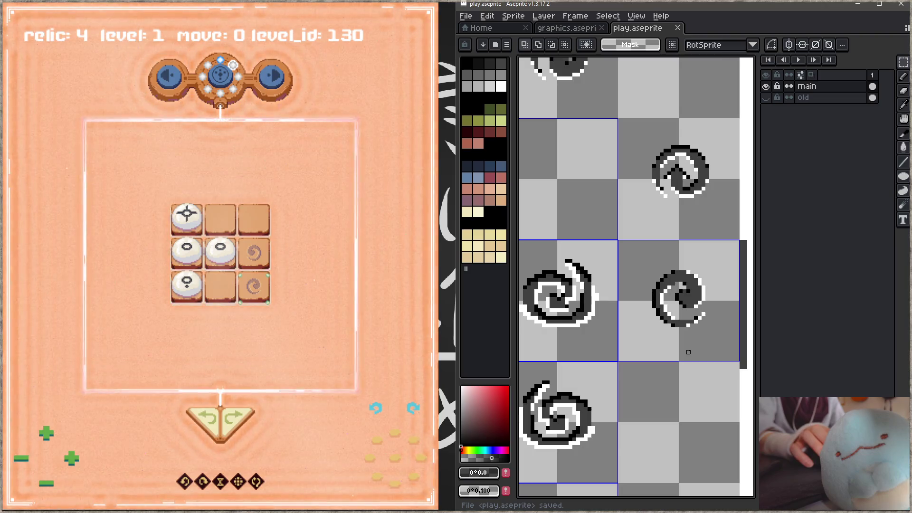
pyautogui.scroll(2, 649, 255)
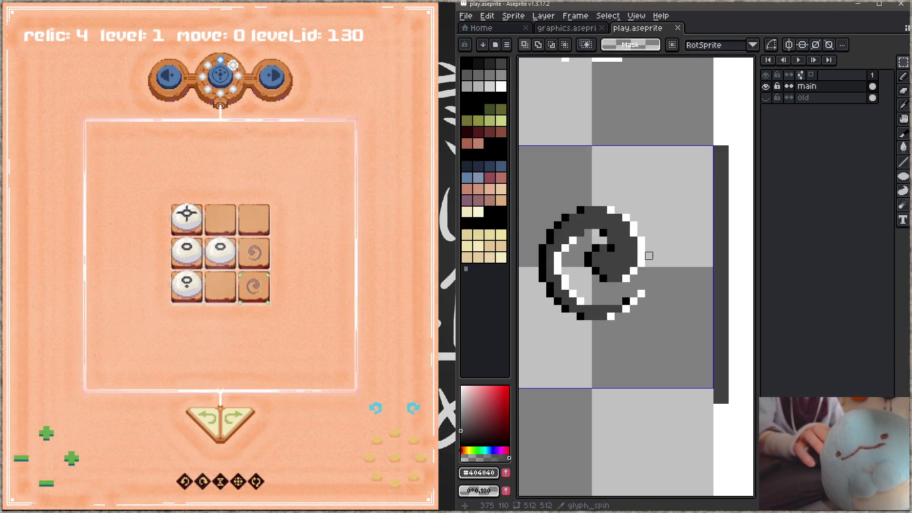
# Recolour the spiral's black centre pixels and white right edge to dark grey.
pyautogui.press('b')
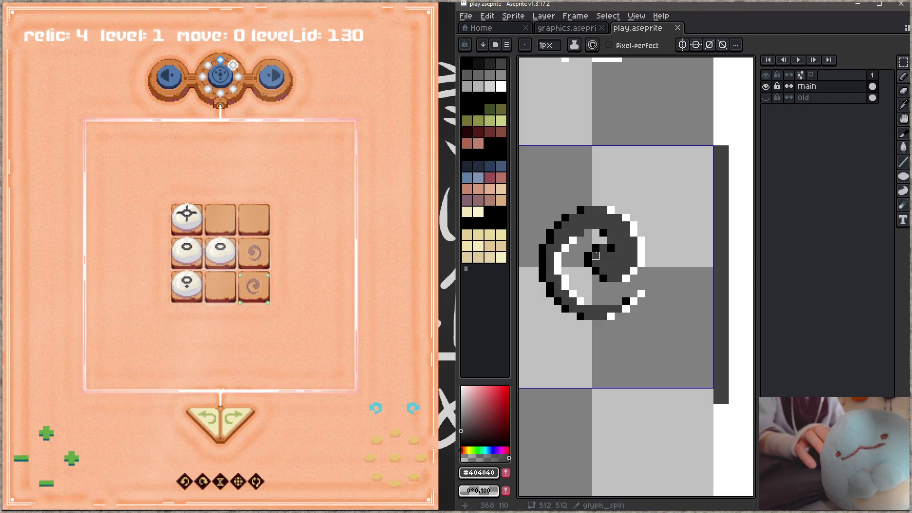
pyautogui.click(596, 248)
pyautogui.click(588, 256)
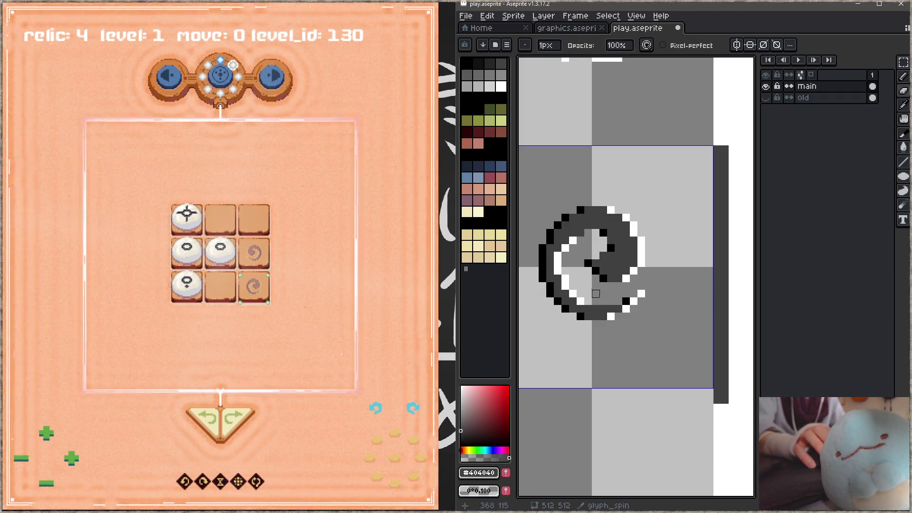
pyautogui.keyDown('alt'); pyautogui.click(595, 263); pyautogui.keyUp('alt')
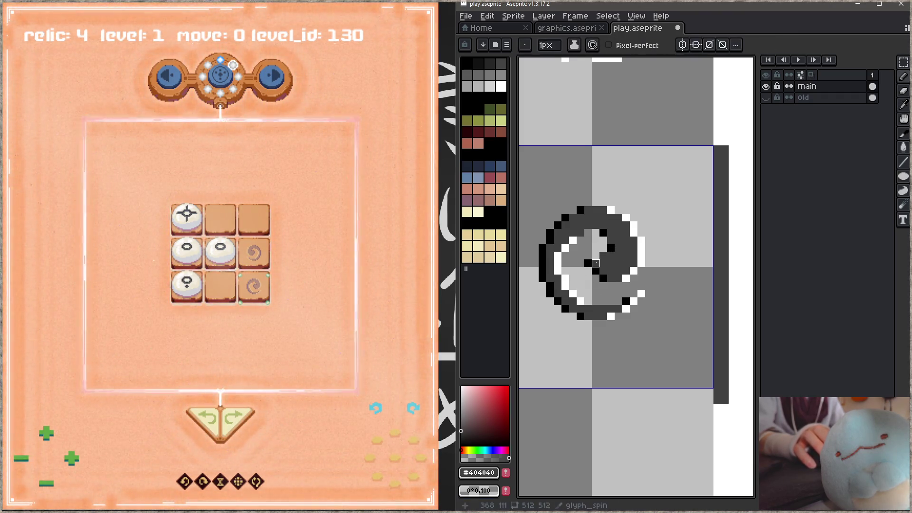
pyautogui.moveTo(634, 248)
pyautogui.mouseDown()
pyautogui.moveTo(640, 272)
pyautogui.moveTo(599, 272)
pyautogui.moveTo(643, 278)
pyautogui.moveTo(648, 247)
pyautogui.mouseUp()
# Erase the spiral's lower-right tail, add #404040 pixels at its right end, and save.
pyautogui.press('e')
pyautogui.press('b')
pyautogui.press('e')
pyautogui.moveTo(641, 293); pyautogui.dragTo(603, 309)
pyautogui.press('b')
pyautogui.keyDown('alt'); pyautogui.click(603, 309); pyautogui.keyUp('alt')
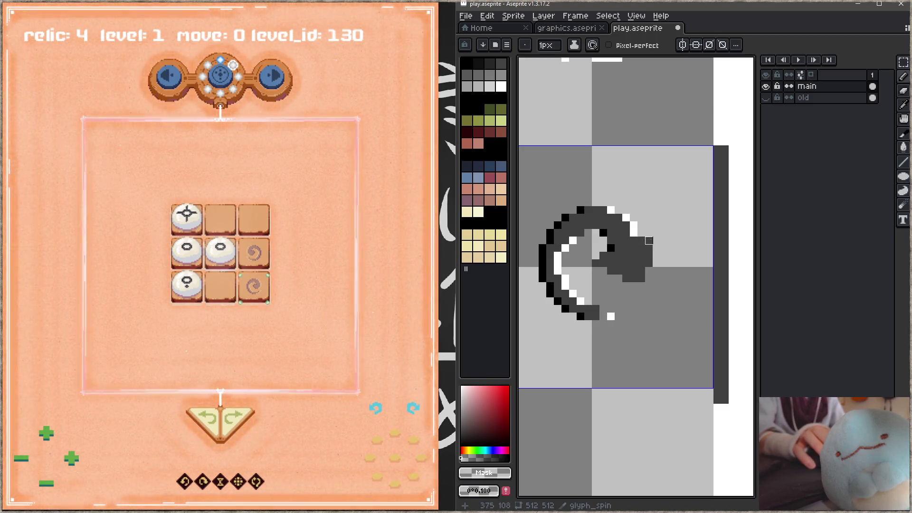
pyautogui.keyDown('alt'); pyautogui.click(655, 256); pyautogui.keyUp('alt')
pyautogui.moveTo(655, 255); pyautogui.dragTo(656, 263)
pyautogui.click(648, 271)
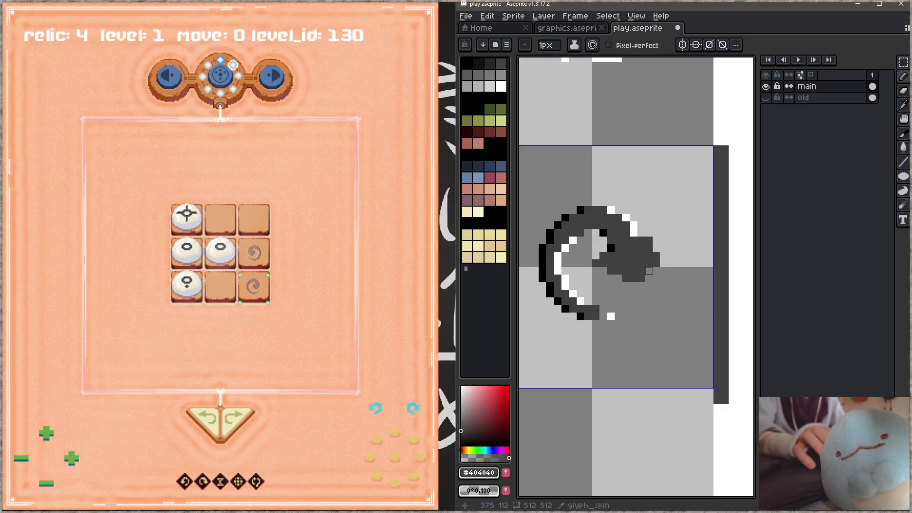
pyautogui.hotkey('ctrl', 's')
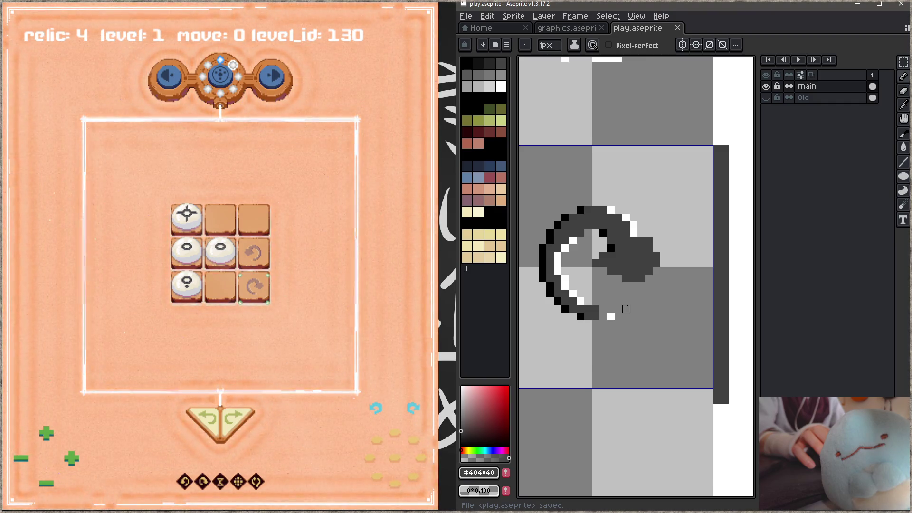
# Add one more dark pixel at the right edge, save, and check level 137 in-game.
pyautogui.click(656, 248)
pyautogui.hotkey('ctrl', 's')
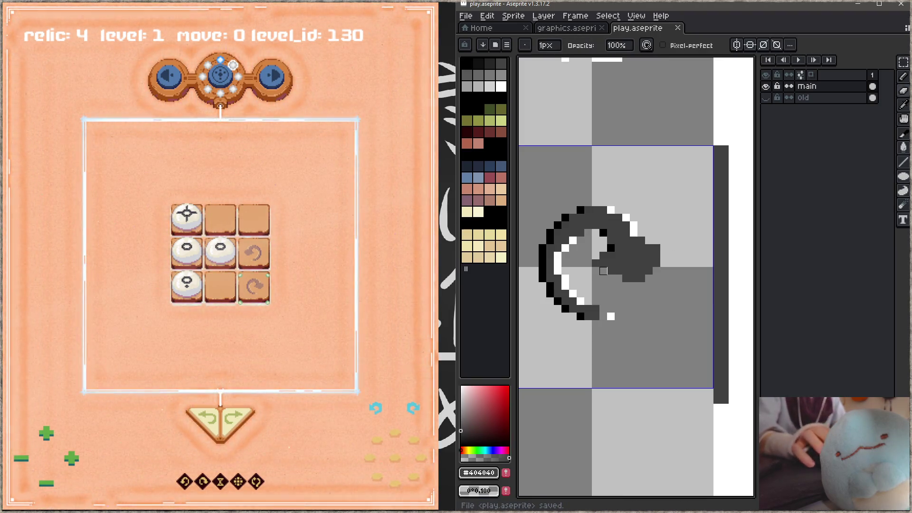
pyautogui.click(295, 264)
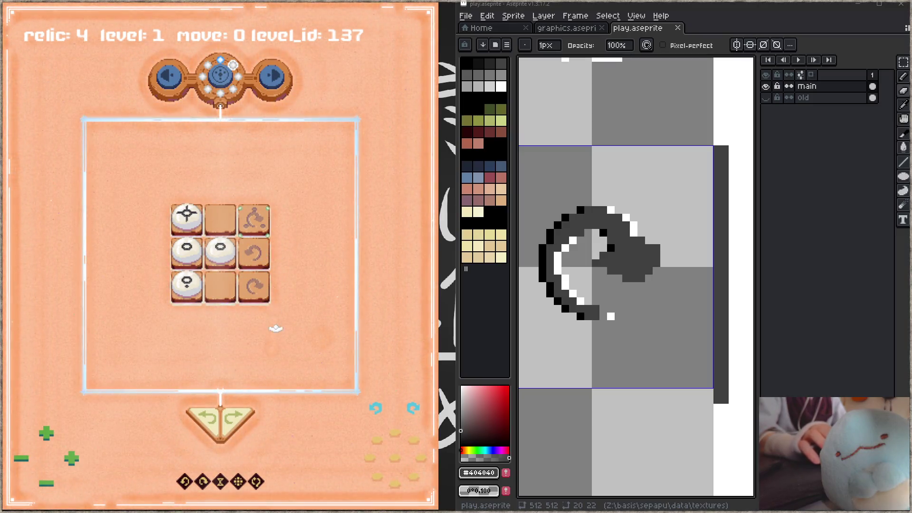
pyautogui.scroll(1, 609, 275)
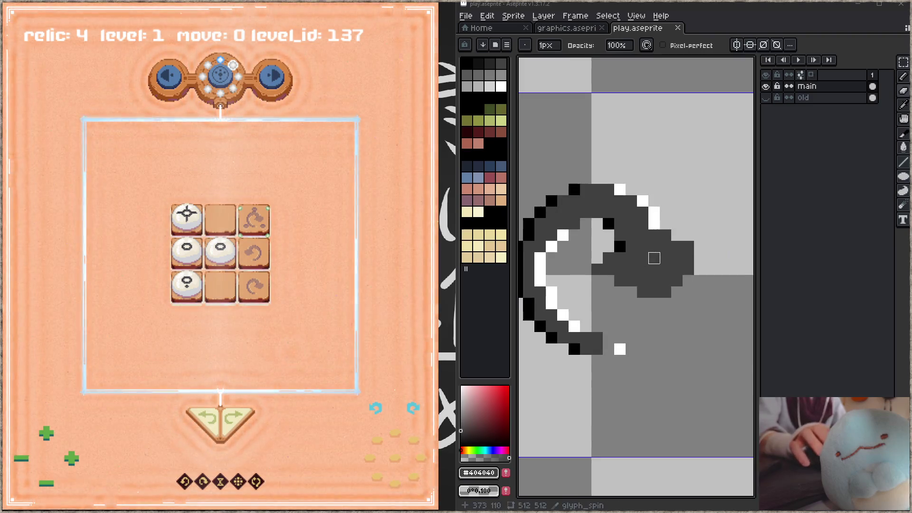
# Draw white pixels along the right side of the spin glyph's stroke.
pyautogui.keyDown('alt'); pyautogui.click(647, 201); pyautogui.keyUp('alt')
pyautogui.click(657, 223)
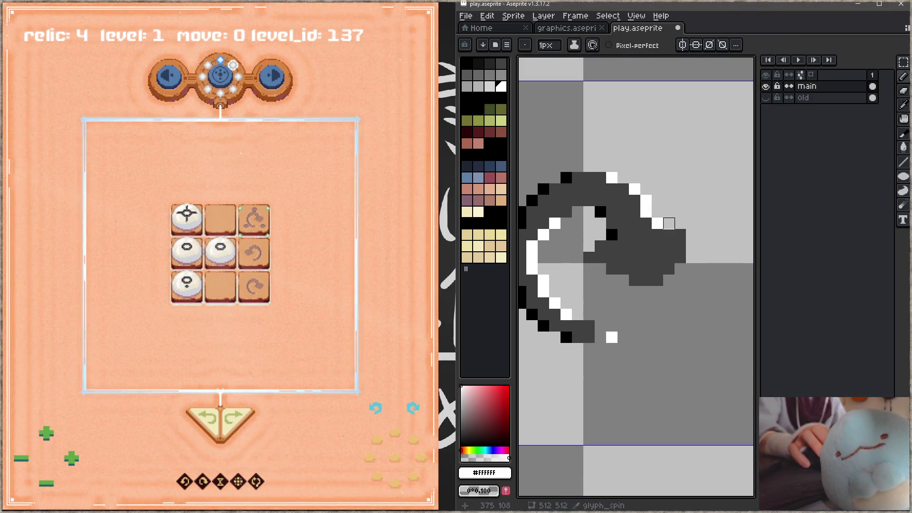
pyautogui.press('z')
pyautogui.press('b')
pyautogui.click(668, 234)
pyautogui.click(680, 234)
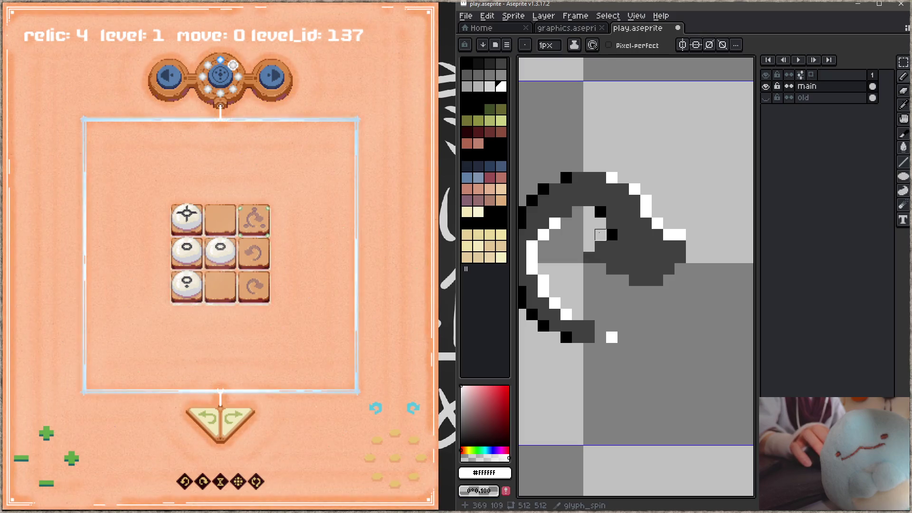
# Extend the stroke's lower-right edge with black pixels and save the sprite.
pyautogui.keyDown('alt'); pyautogui.click(611, 235); pyautogui.keyUp('alt')
pyautogui.click(611, 269)
pyautogui.click(645, 281)
pyautogui.click(657, 280)
pyautogui.press('z')
pyautogui.press('b')
pyautogui.hotkey('ctrl', 's')
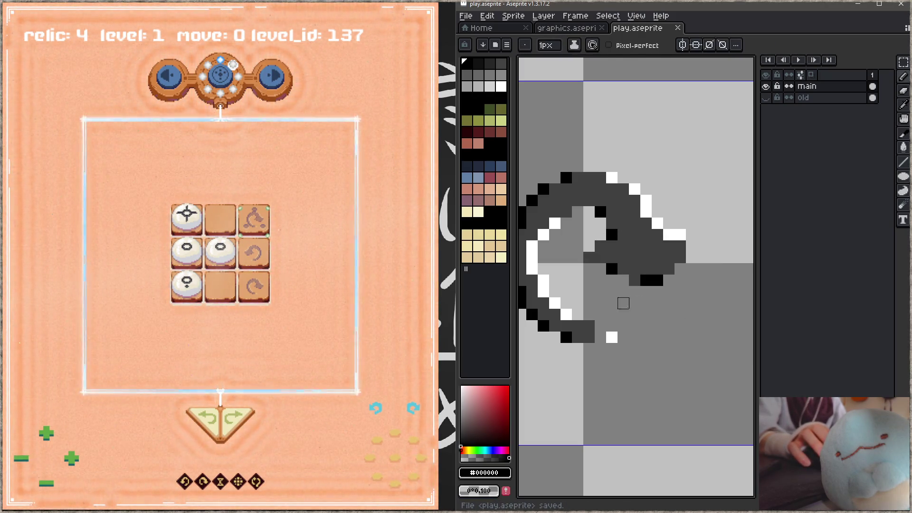
pyautogui.click(668, 268)
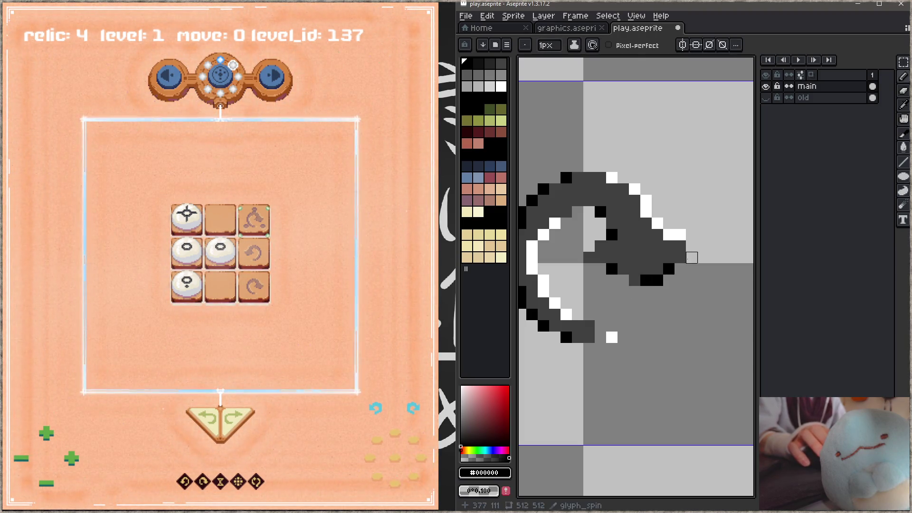
pyautogui.click(691, 257)
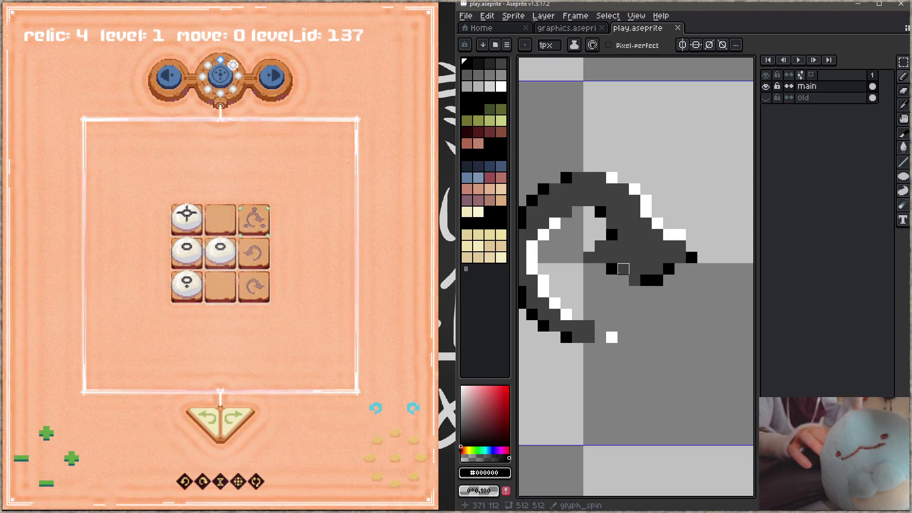
# Fill the area under the arrow bar with the glyph's dark grey #404040.
pyautogui.scroll(-2, 639, 301)
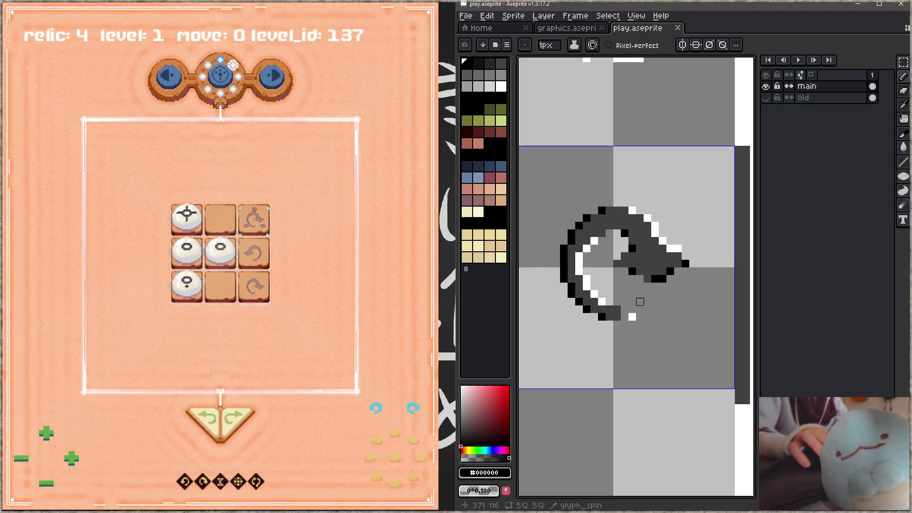
pyautogui.keyDown('alt'); pyautogui.click(639, 241); pyautogui.keyUp('alt')
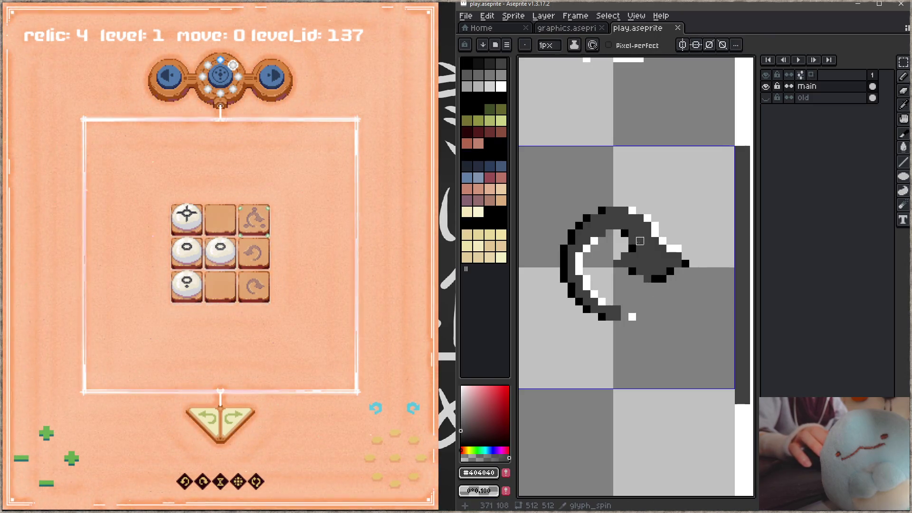
pyautogui.hotkey('ctrl', 'z')
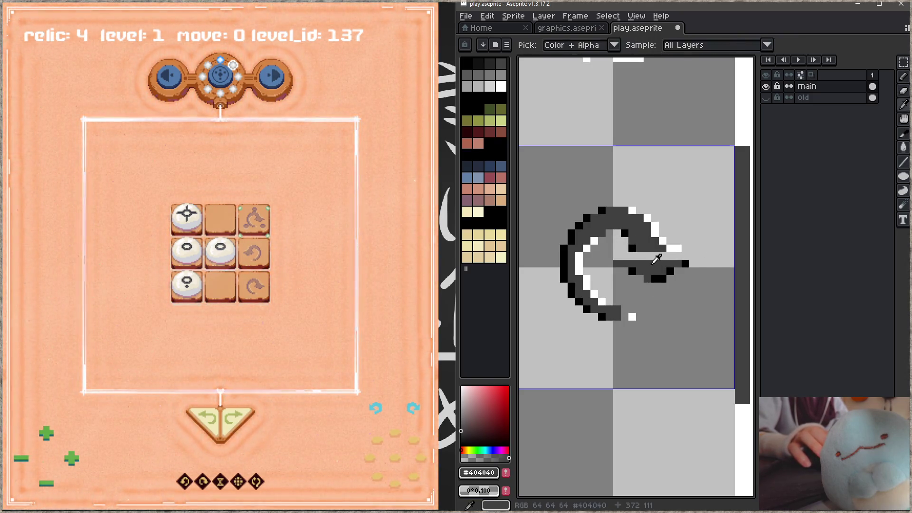
pyautogui.click(624, 271)
pyautogui.keyDown('shift'); pyautogui.click(654, 294); pyautogui.keyUp('shift')
pyautogui.moveTo(655, 294)
pyautogui.mouseDown()
pyautogui.moveTo(674, 284)
pyautogui.moveTo(674, 270)
pyautogui.moveTo(647, 279)
pyautogui.moveTo(624, 270)
pyautogui.moveTo(653, 285)
pyautogui.mouseUp()
# Turn the bar's end pixel dark grey and erase the old glyph's arrowhead pixels.
pyautogui.click(685, 263)
pyautogui.press('e')
pyautogui.moveTo(683, 249)
pyautogui.mouseDown()
pyautogui.moveTo(634, 247)
pyautogui.moveTo(662, 218)
pyautogui.moveTo(554, 213)
pyautogui.moveTo(571, 309)
pyautogui.moveTo(629, 333)
pyautogui.mouseUp()
pyautogui.press('+')
pyautogui.press('+')
pyautogui.press('+')
# Stamp test dabs with the Pencil at 4px, 3px, 2px and 1px, then save.
pyautogui.press('b')
pyautogui.press('-')
pyautogui.press('-')
pyautogui.press('-')
pyautogui.press('+')
pyautogui.click(651, 237)
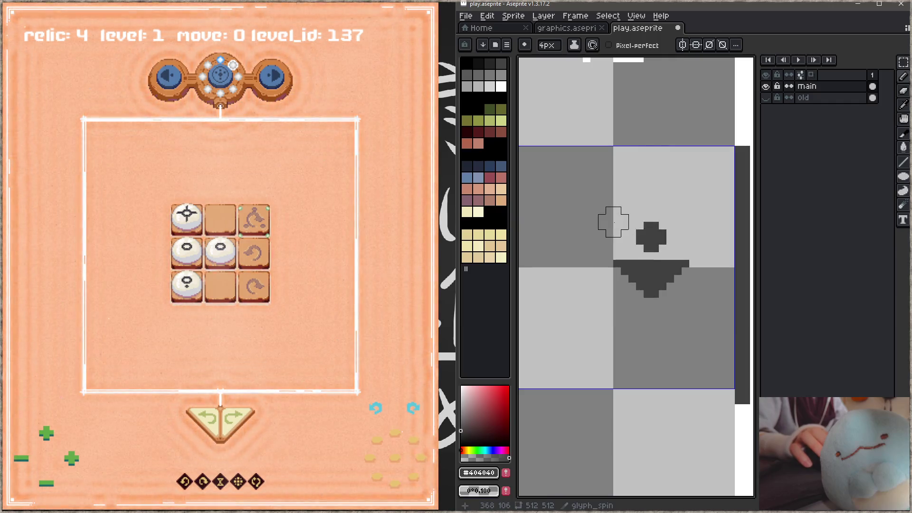
pyautogui.click(612, 221)
pyautogui.press('-')
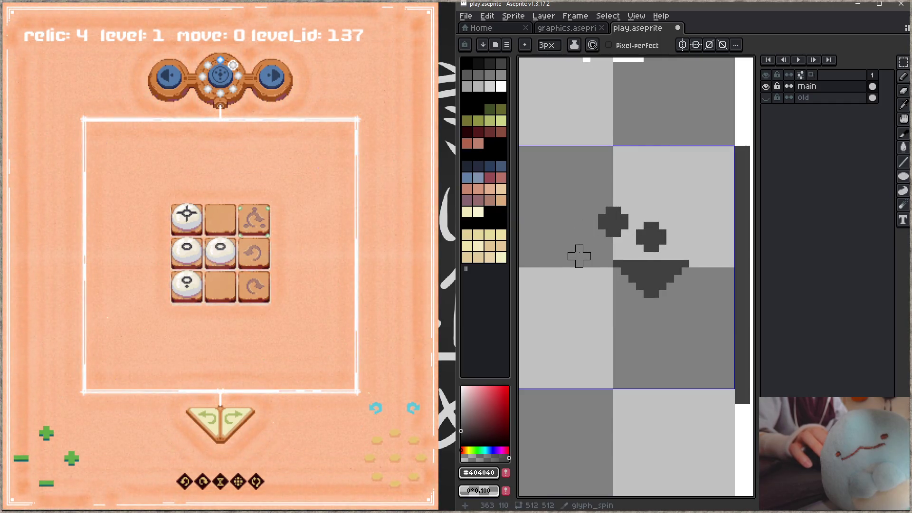
pyautogui.click(578, 248)
pyautogui.press('-')
pyautogui.click(583, 275)
pyautogui.press('-')
pyautogui.click(593, 294)
pyautogui.hotkey('ctrl', 's')
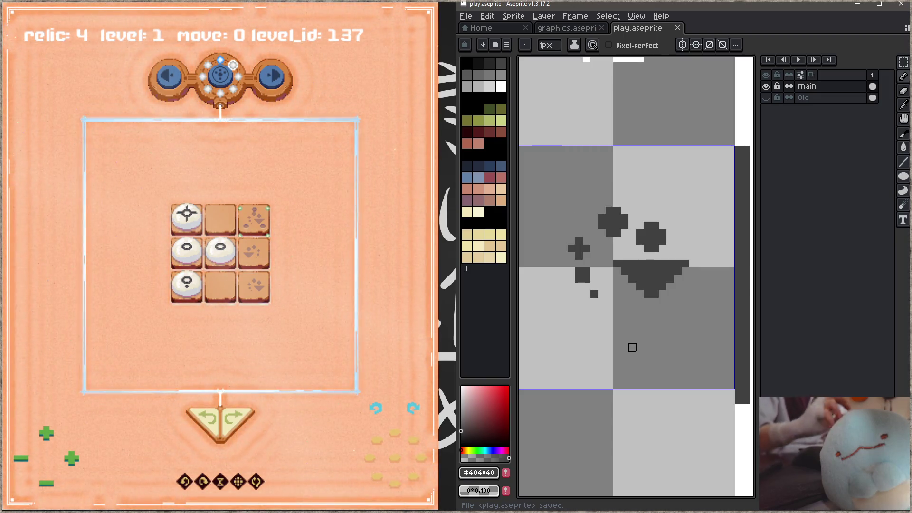
# Erase the test dabs, stamp a 4px dark plus shape and save.
pyautogui.moveTo(588, 300)
pyautogui.mouseDown()
pyautogui.moveTo(645, 211)
pyautogui.moveTo(670, 240)
pyautogui.mouseUp()
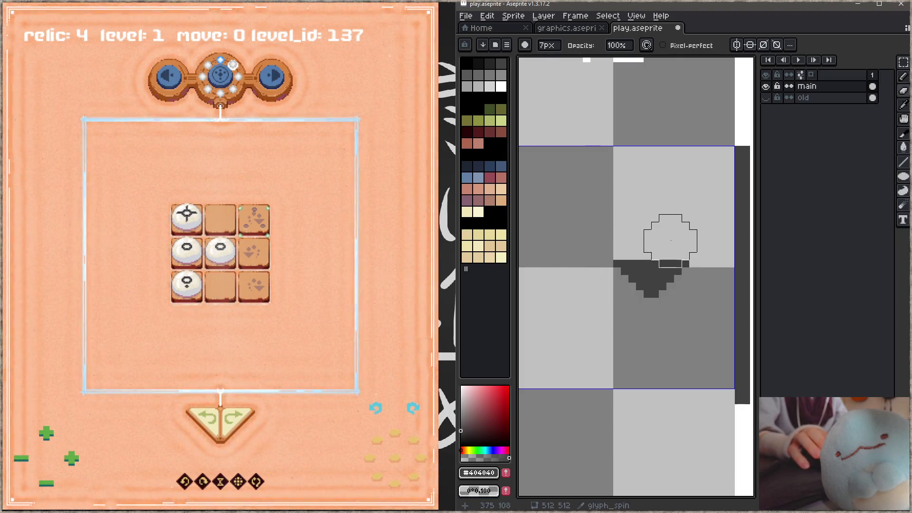
pyautogui.press('b')
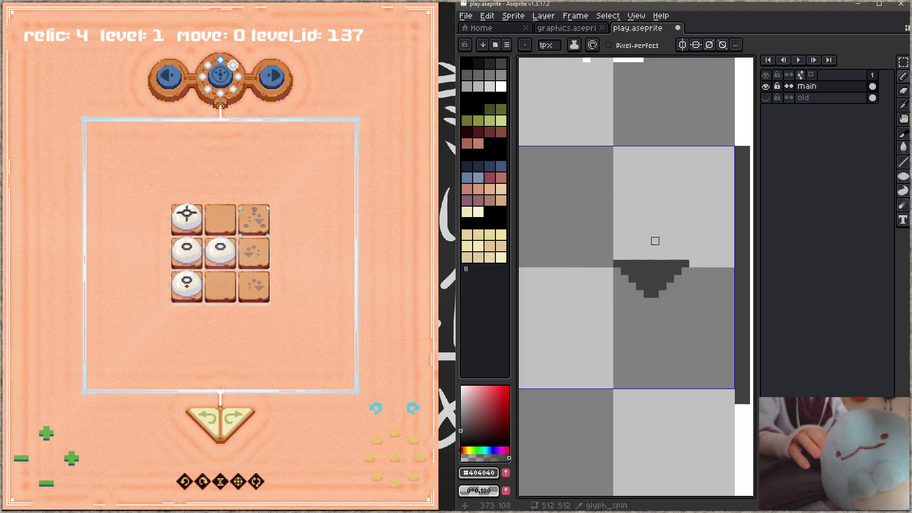
pyautogui.press('+')
pyautogui.click(651, 237)
pyautogui.hotkey('ctrl', 's')
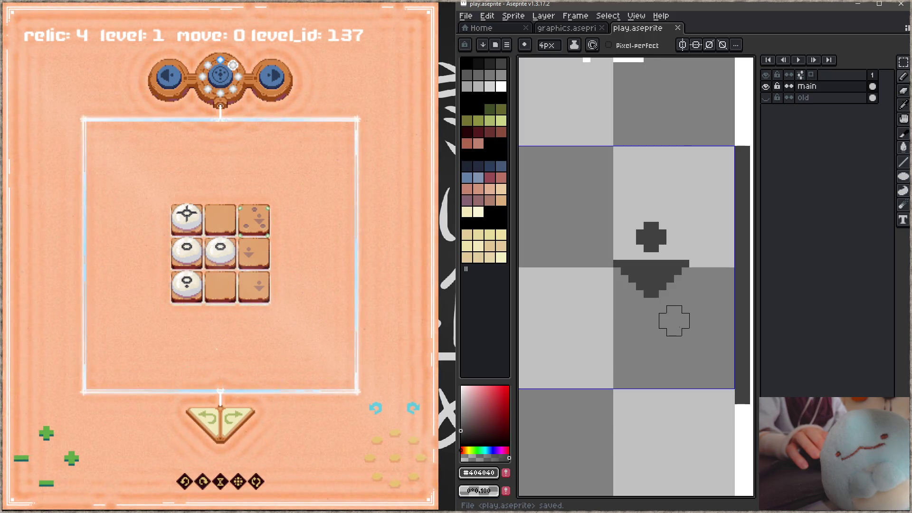
# Erase the plus and triangle, extend the arrow with single dark pixels, and save.
pyautogui.press('e')
pyautogui.moveTo(655, 234)
pyautogui.mouseDown()
pyautogui.moveTo(647, 258)
pyautogui.moveTo(624, 277)
pyautogui.moveTo(620, 254)
pyautogui.moveTo(624, 281)
pyautogui.moveTo(632, 264)
pyautogui.moveTo(602, 271)
pyautogui.mouseUp()
pyautogui.press('b')
pyautogui.click(594, 264)
pyautogui.moveTo(617, 241)
pyautogui.mouseDown()
pyautogui.moveTo(640, 264)
pyautogui.moveTo(634, 280)
pyautogui.moveTo(609, 294)
pyautogui.moveTo(617, 295)
pyautogui.mouseUp()
pyautogui.hotkey('ctrl', 's')
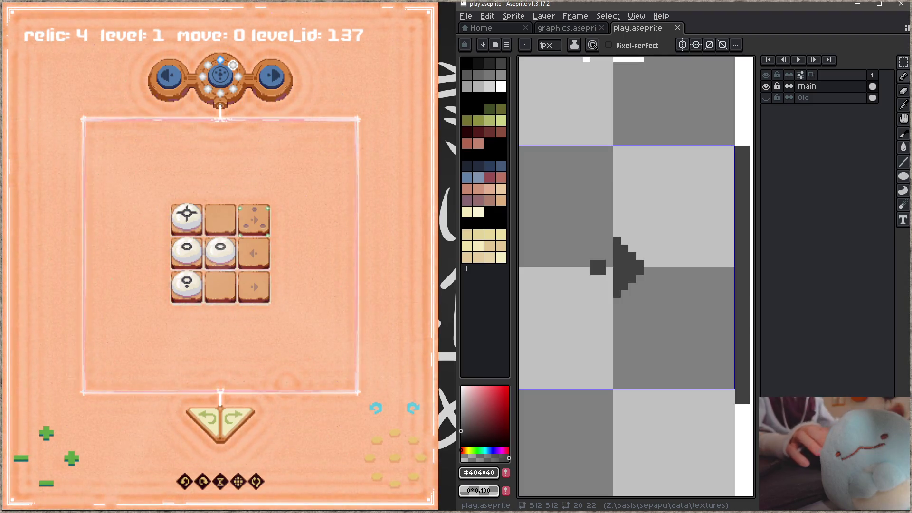
# Redraw the #404040 curved arrow's hooked tail and arrowhead edges, and save play.aseprite.
pyautogui.scroll(-2, 696, 269)
pyautogui.hscroll(-1, 696, 269)
pyautogui.scroll(1, 606, 236)
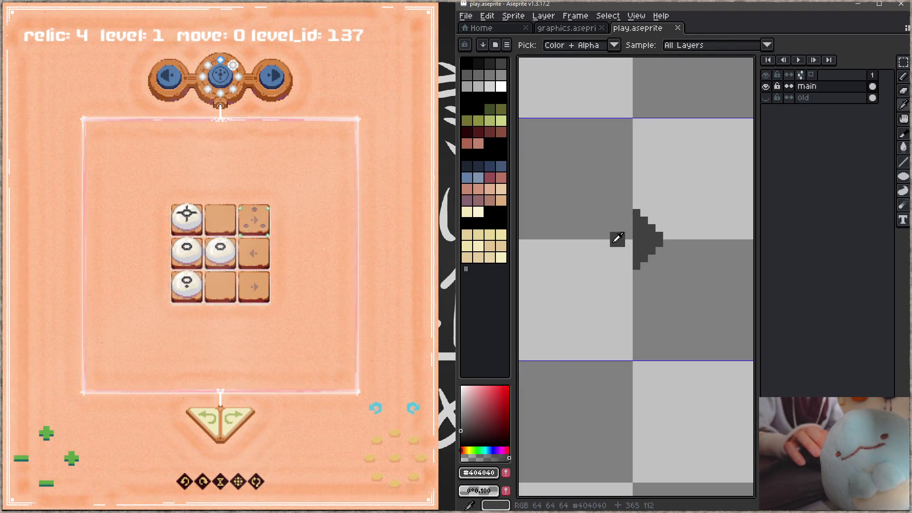
pyautogui.click(610, 247)
pyautogui.click(602, 262)
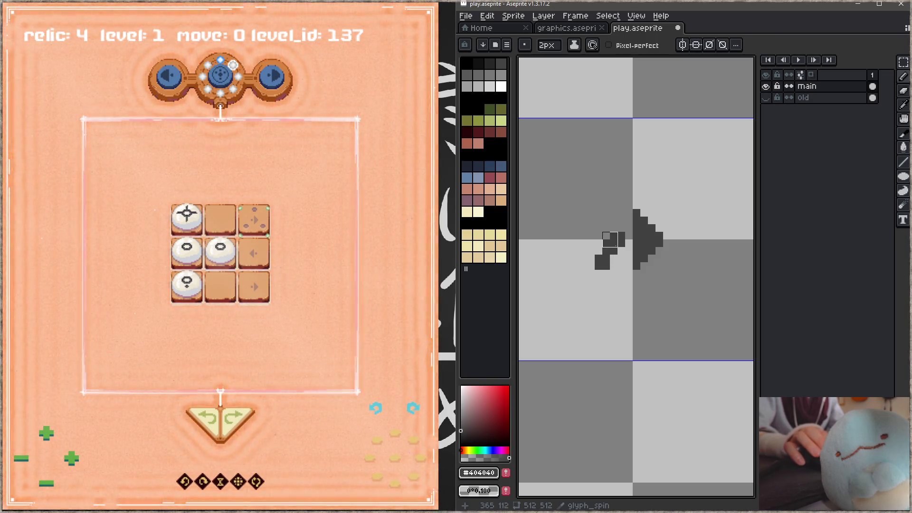
pyautogui.moveTo(617, 240)
pyautogui.mouseDown()
pyautogui.moveTo(591, 273)
pyautogui.moveTo(636, 308)
pyautogui.mouseUp()
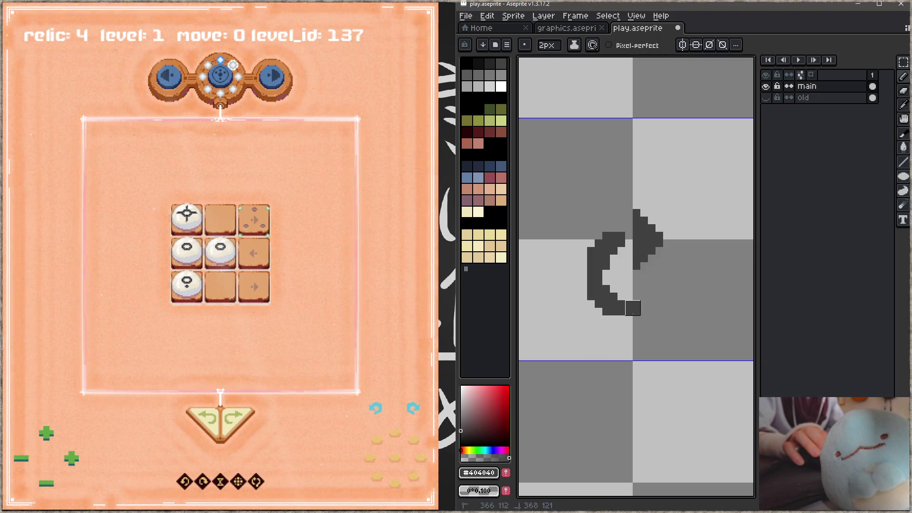
pyautogui.moveTo(587, 278); pyautogui.dragTo(586, 260)
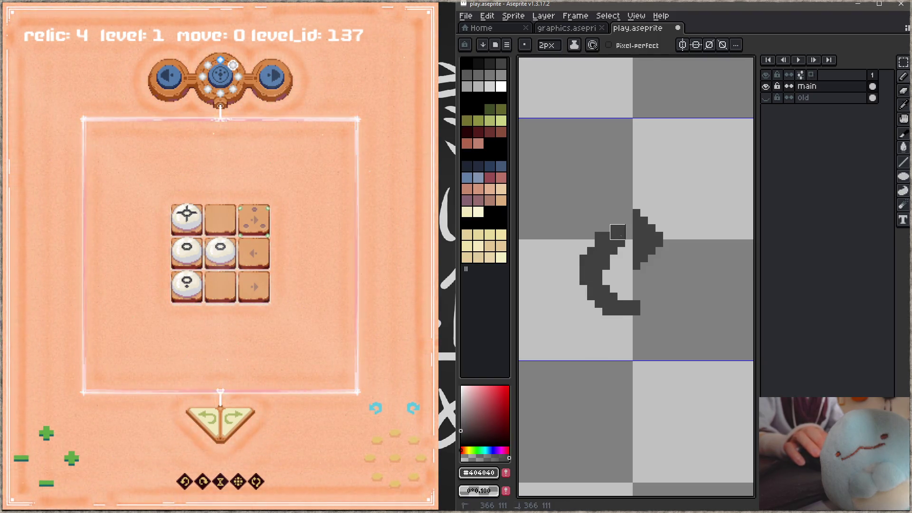
pyautogui.moveTo(639, 198)
pyautogui.mouseDown()
pyautogui.moveTo(678, 247)
pyautogui.moveTo(640, 283)
pyautogui.mouseUp()
pyautogui.keyDown('shift'); pyautogui.click(637, 262); pyautogui.keyUp('shift')
pyautogui.hotkey('ctrl', 's')
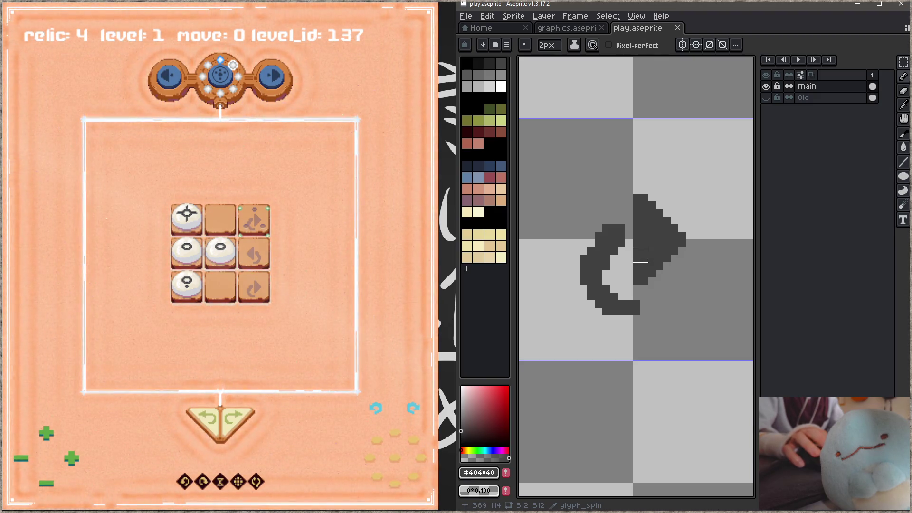
pyautogui.scroll(-4, 655, 254)
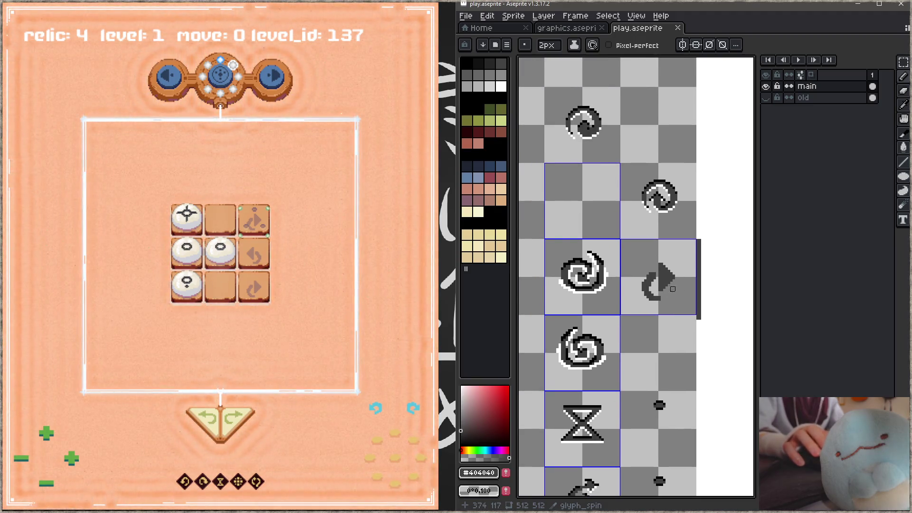
# Clear the arrow glyph's tile on the sprite sheet with a rectangular selection.
pyautogui.press('m')
pyautogui.moveTo(624, 243); pyautogui.dragTo(683, 298)
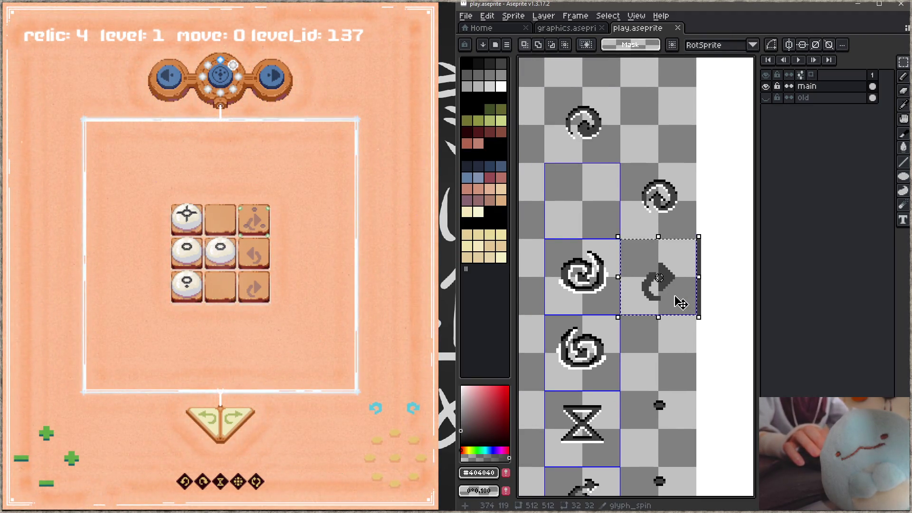
pyautogui.press('Delete')
# Select the top-left swirl tile, then in the game turn the white disc tile blue.
pyautogui.moveTo(544, 87); pyautogui.dragTo(620, 162)
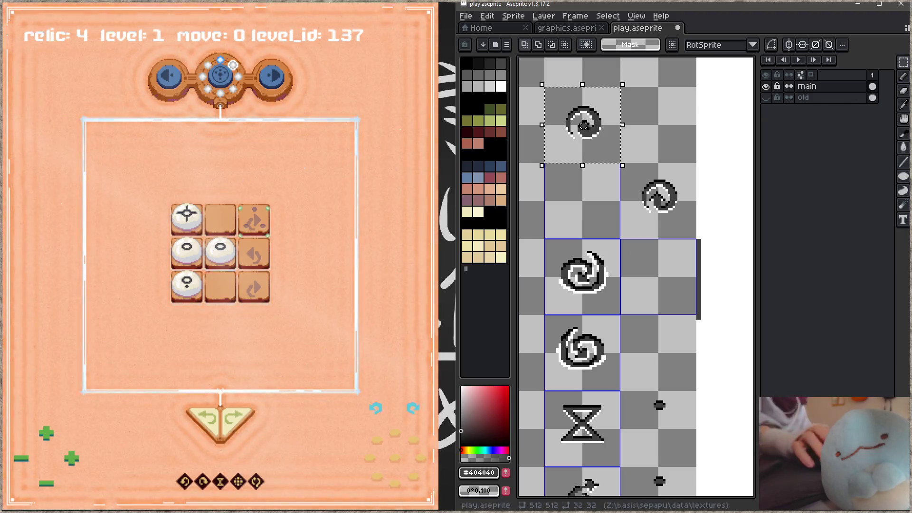
pyautogui.click(248, 102)
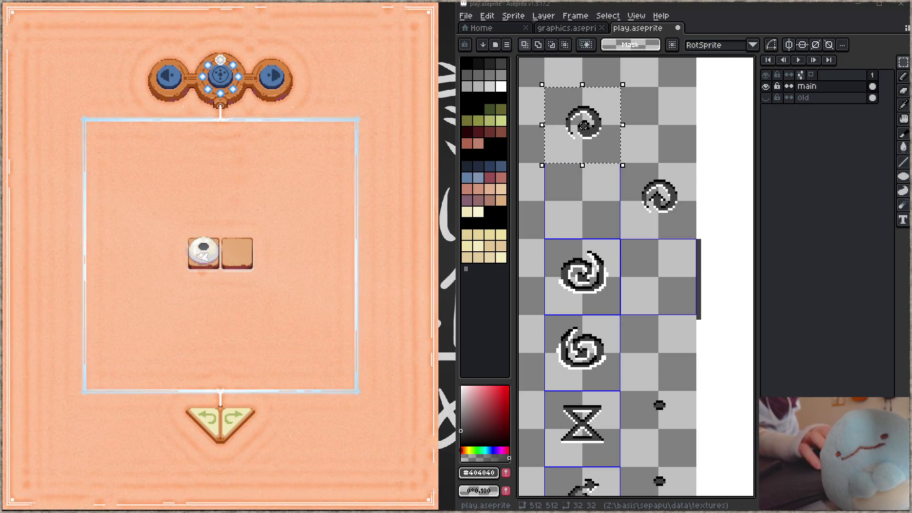
pyautogui.click(271, 88)
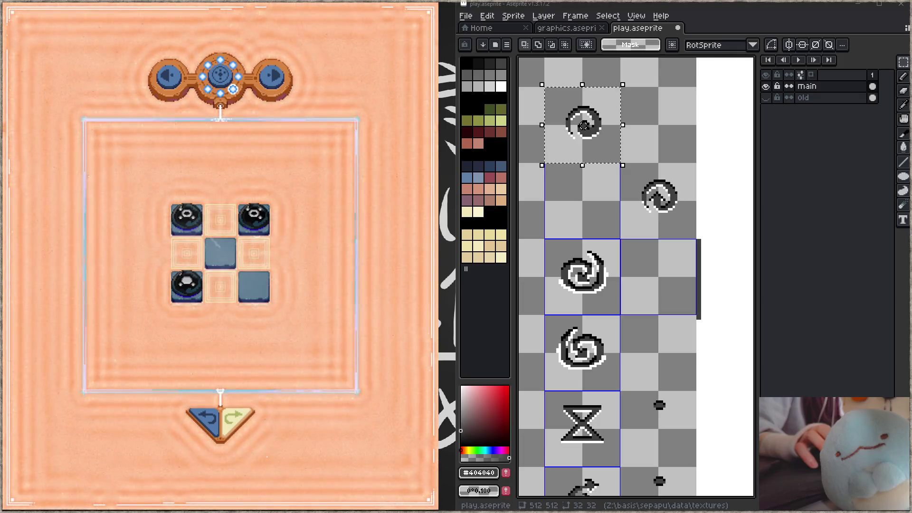
# Switch to the playtest video window with Alt+Tab.
pyautogui.hotkey('alt', 'Tab')
# Shrink the browser to a smaller window and move it up and right.
pyautogui.moveTo(488, 9); pyautogui.dragTo(488, 89)
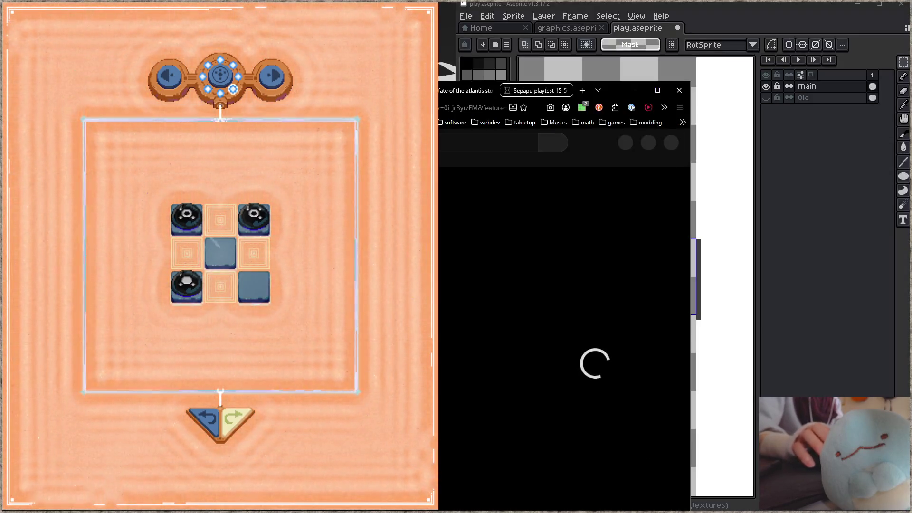
pyautogui.hotkey('alt', 'Tab')
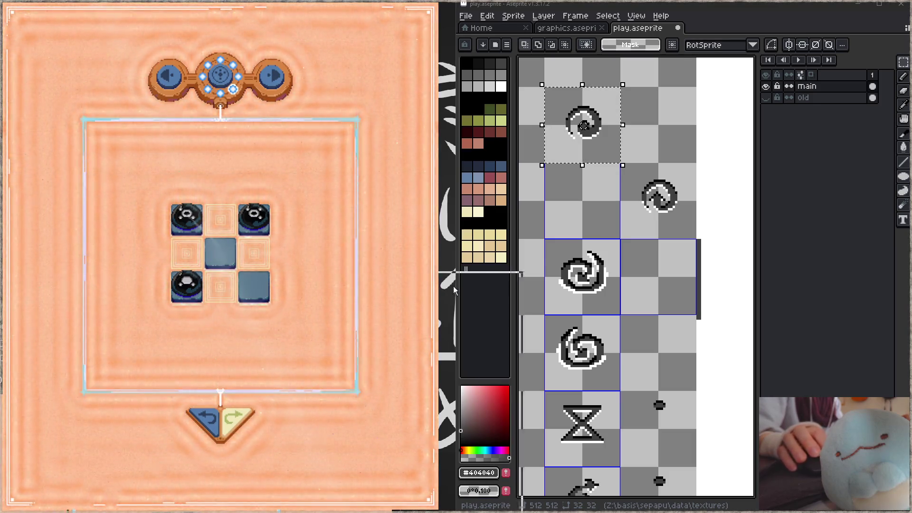
pyautogui.hotkey('alt', 'Tab')
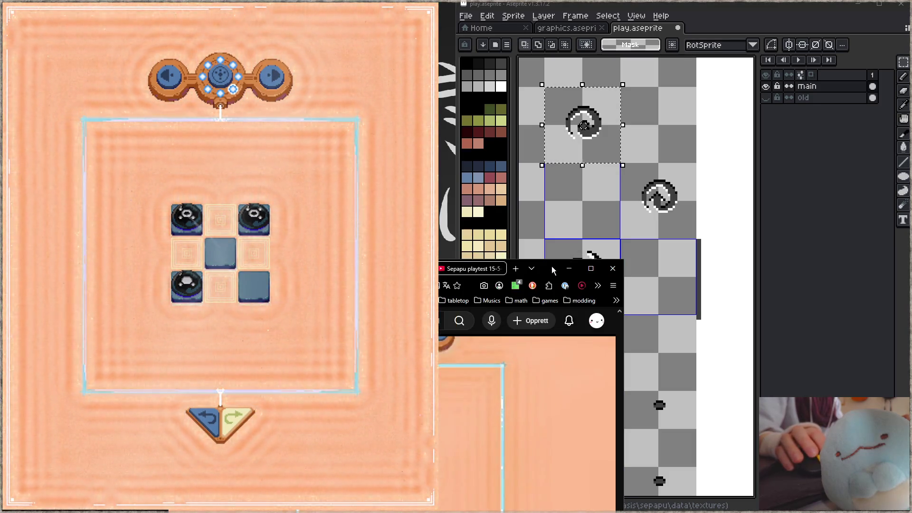
pyautogui.moveTo(552, 268); pyautogui.dragTo(568, 245)
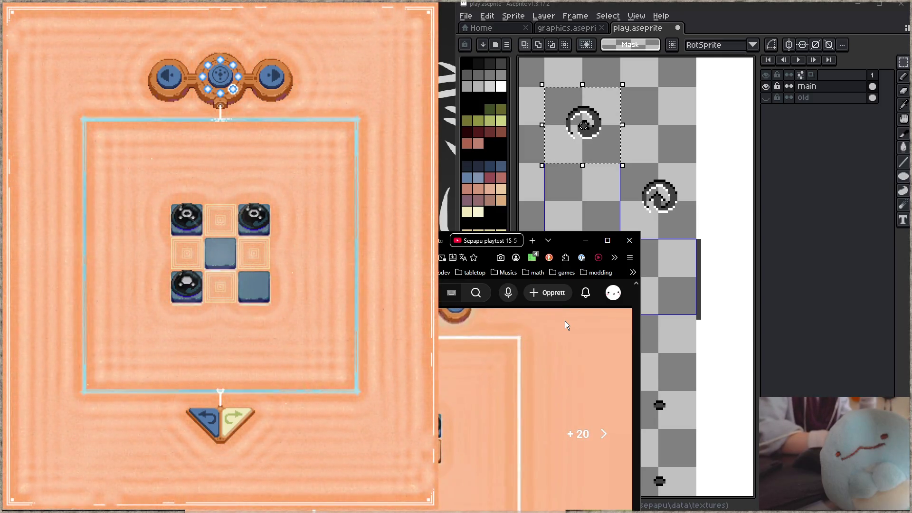
# Seek the Sepapu playtest 15-5 video forward eleven steps with the right arrow key.
pyautogui.press('Right')
pyautogui.press('Right')
pyautogui.press('Right')
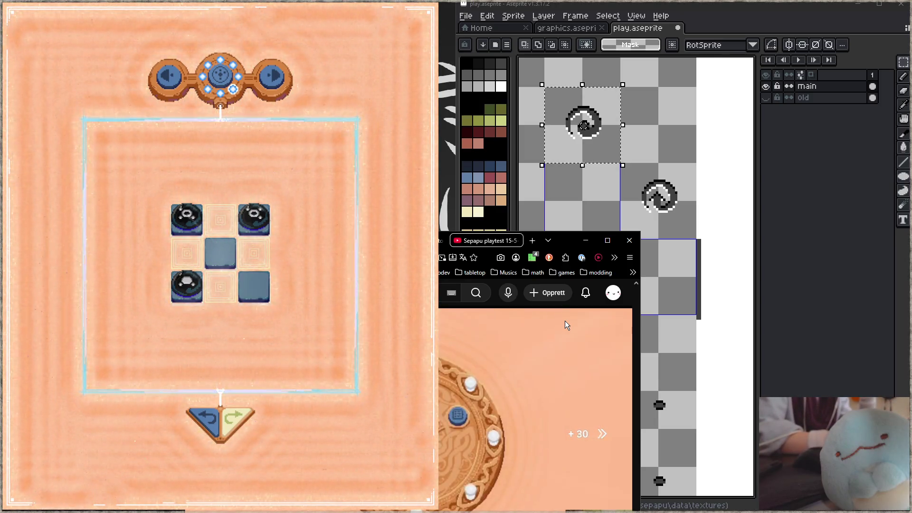
pyautogui.press('Right')
pyautogui.press('Right')
pyautogui.press('Right')
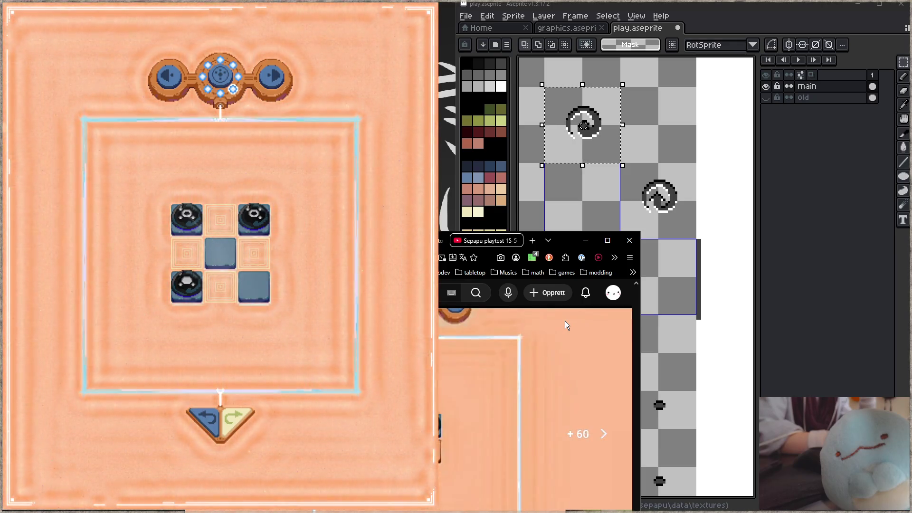
pyautogui.press('Right')
pyautogui.press('Right')
pyautogui.press('Right')
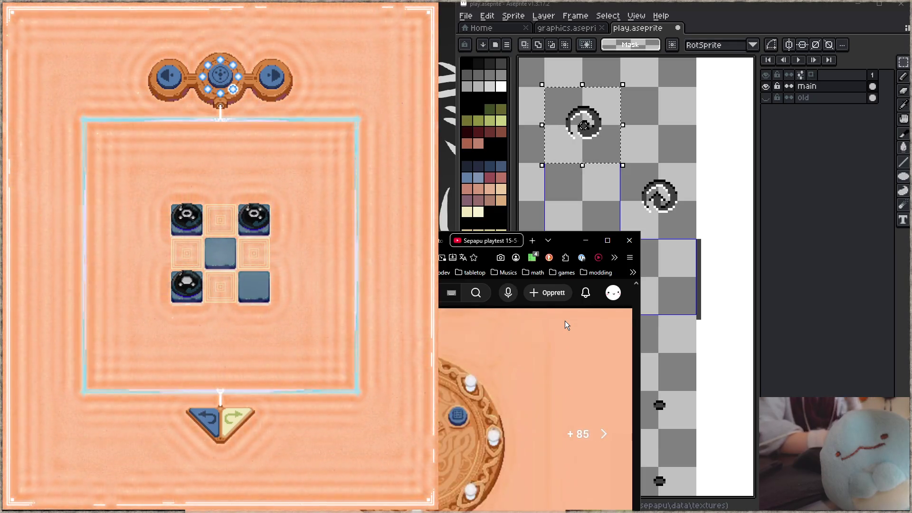
pyautogui.press('Right')
pyautogui.press('Right')
pyautogui.press('Right')
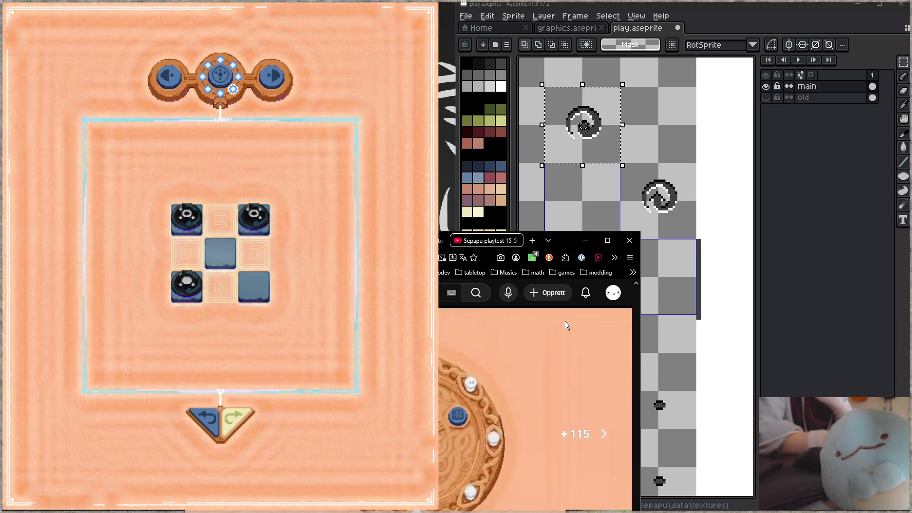
pyautogui.press('Right')
pyautogui.press('Right')
pyautogui.press('Right')
pyautogui.press('Right')
pyautogui.press('Right')
pyautogui.press('Right')
pyautogui.press('Right')
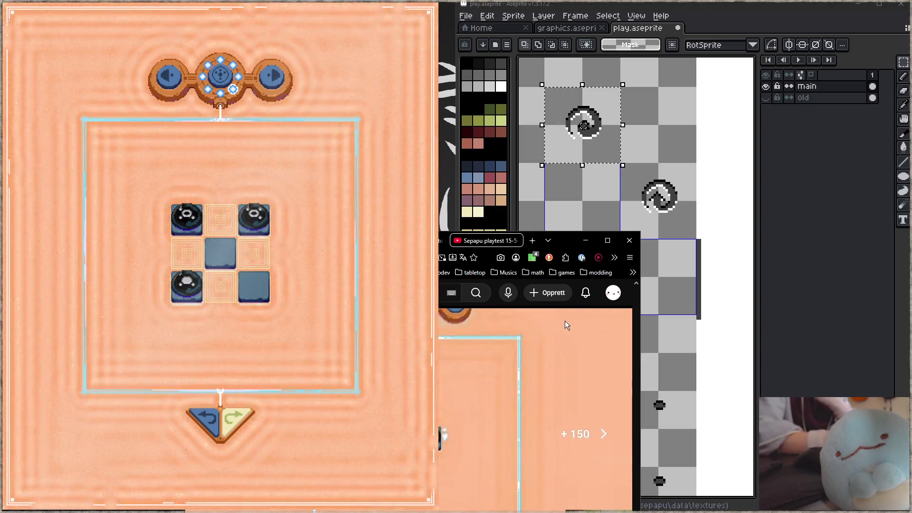
pyautogui.press('Right')
pyautogui.press('Right')
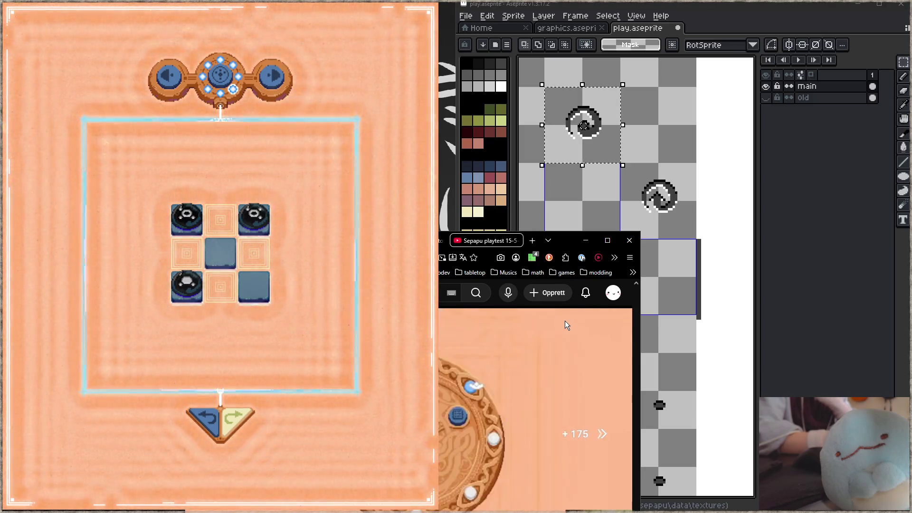
pyautogui.press('Right')
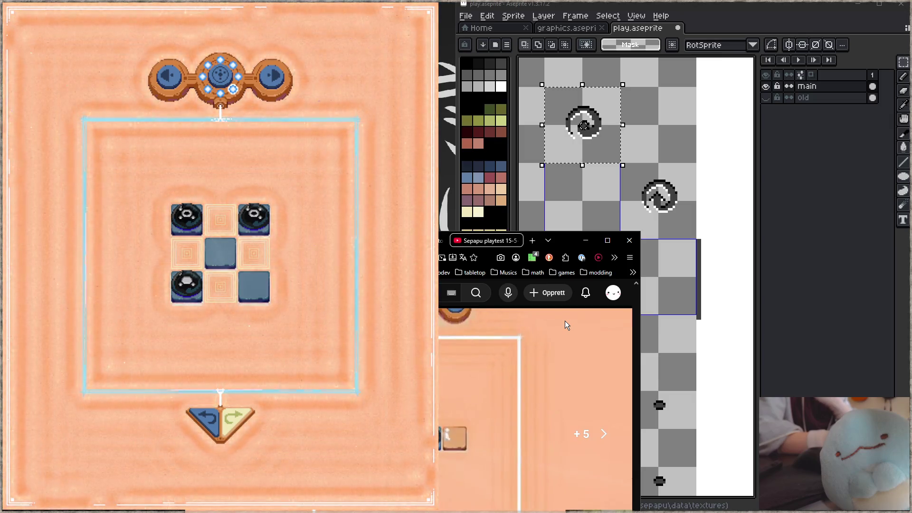
pyautogui.press('Right')
pyautogui.press('Right')
pyautogui.press('Right')
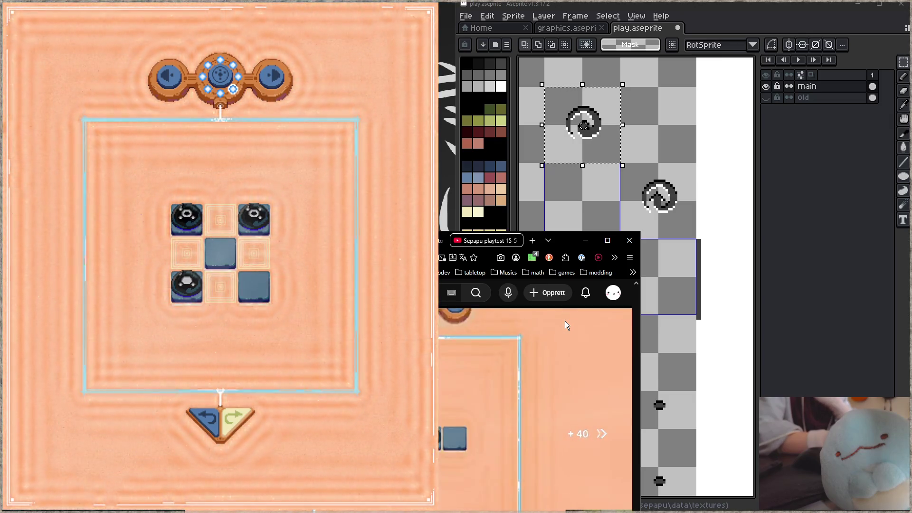
pyautogui.press('Right')
pyautogui.press('Right')
pyautogui.press('Right')
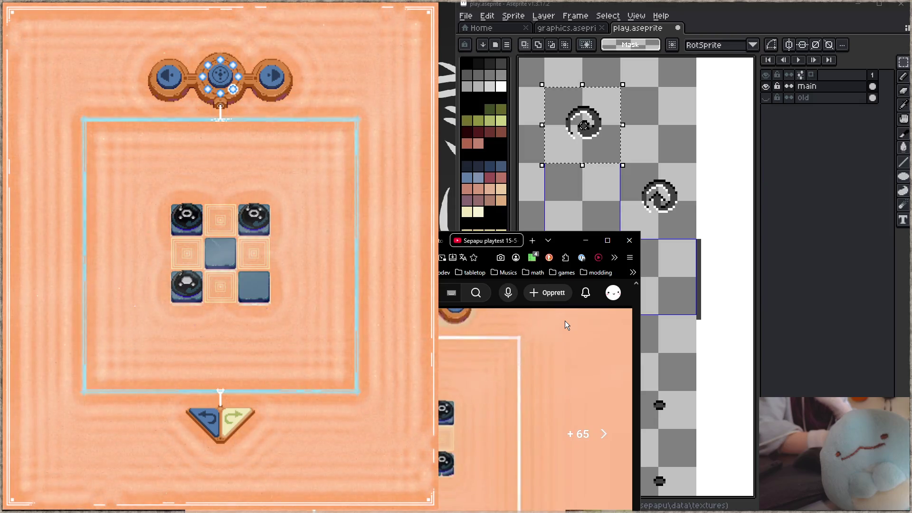
pyautogui.press('Right')
pyautogui.press('Right')
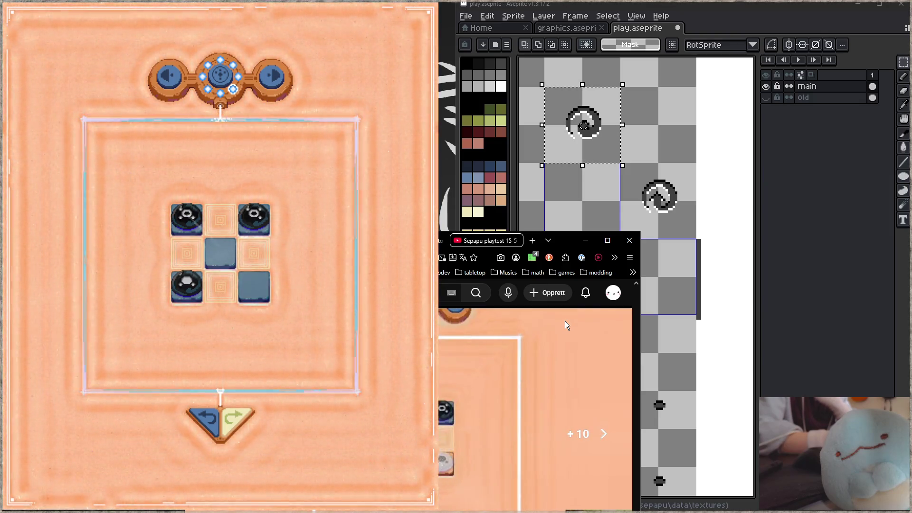
pyautogui.press('Right')
pyautogui.press('Right')
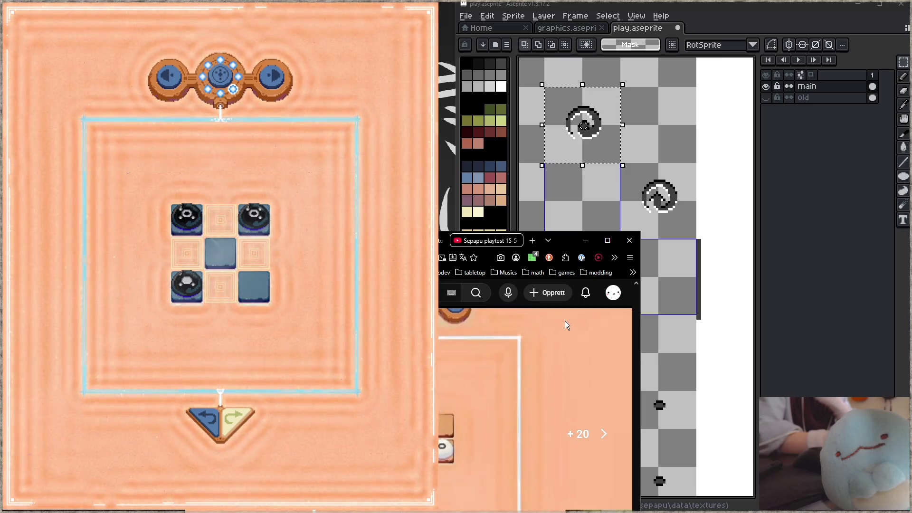
pyautogui.press('Right')
pyautogui.press('Right')
pyautogui.press('Right')
pyautogui.press('Right')
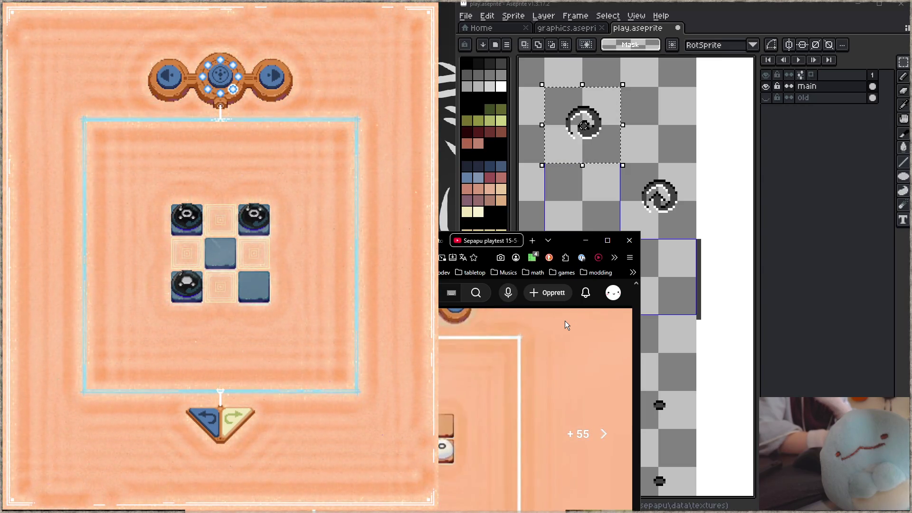
pyautogui.press('Right')
pyautogui.press('Right')
pyautogui.press('Right')
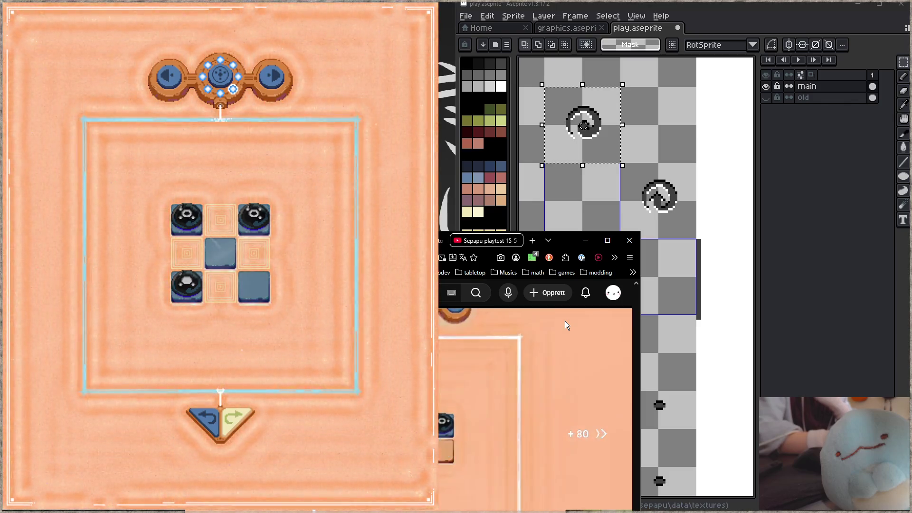
pyautogui.press('Right')
pyautogui.press('Right')
pyautogui.press('Right')
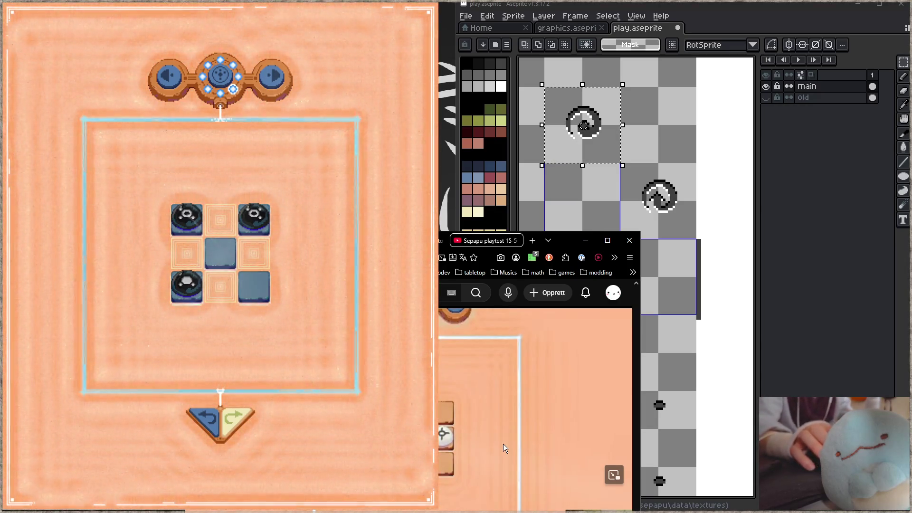
pyautogui.moveTo(569, 239); pyautogui.dragTo(835, 235)
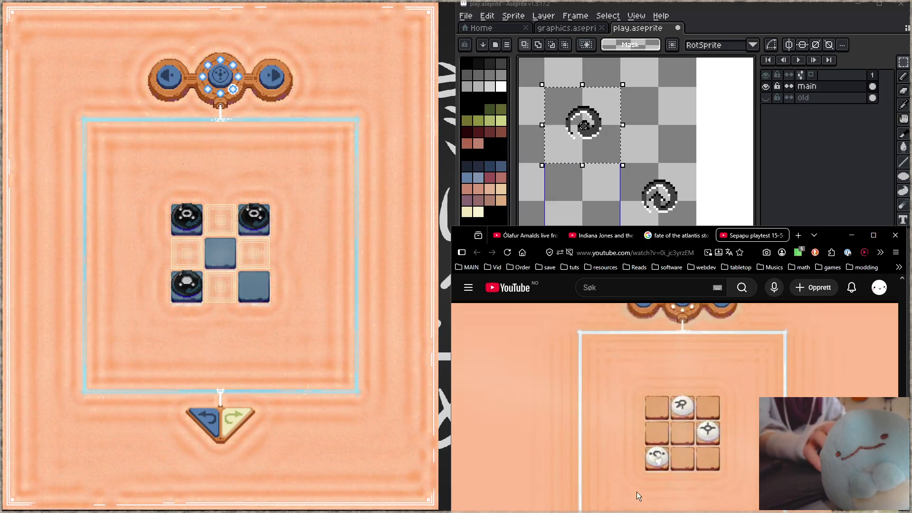
# Step through the playtest's 3×3 puzzle moves by pausing and resuming, then exit the level.
pyautogui.click(634, 469)
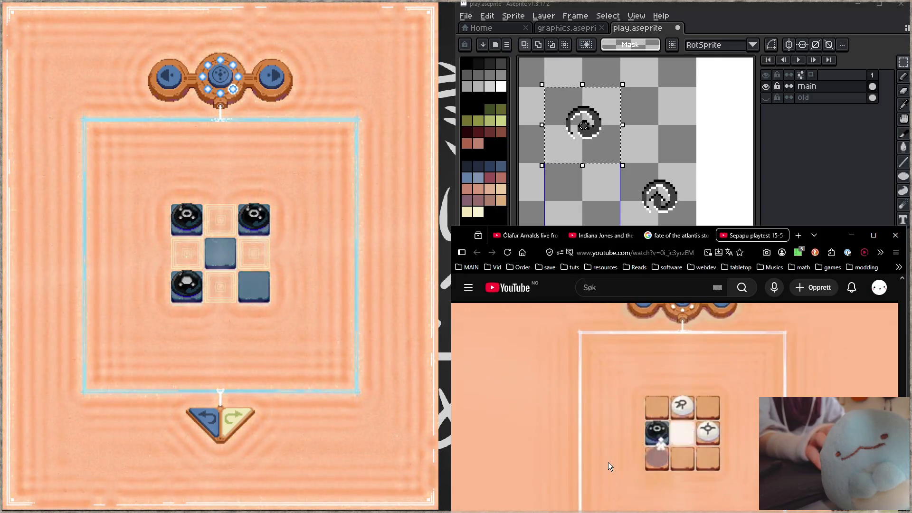
pyautogui.click(656, 470)
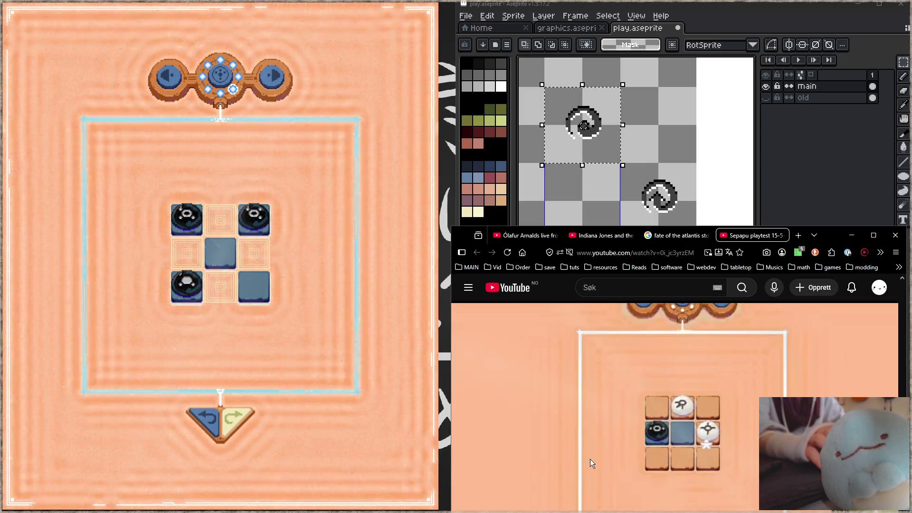
pyautogui.click(590, 459)
pyautogui.click(565, 453)
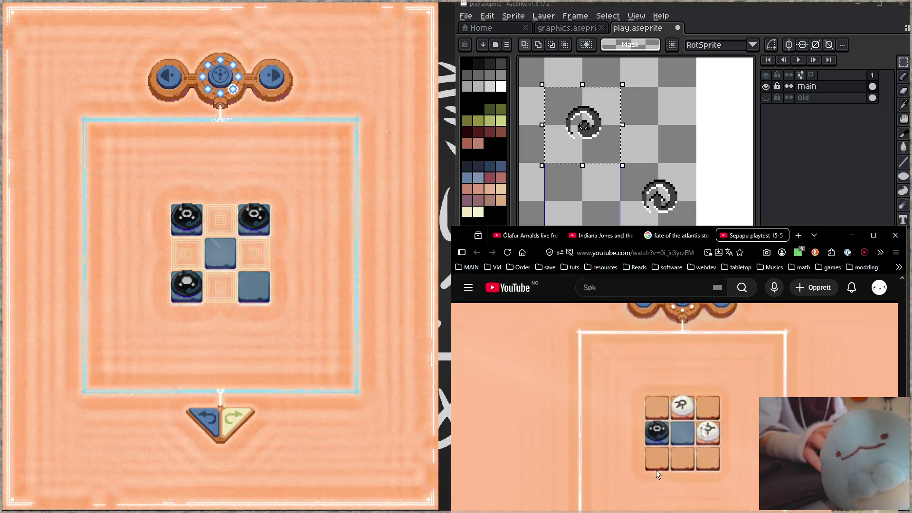
pyautogui.click(591, 454)
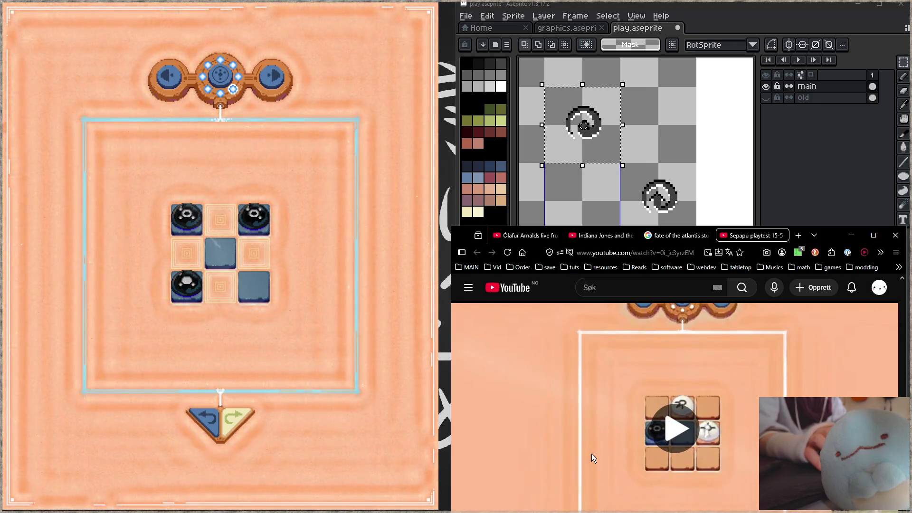
pyautogui.click(592, 449)
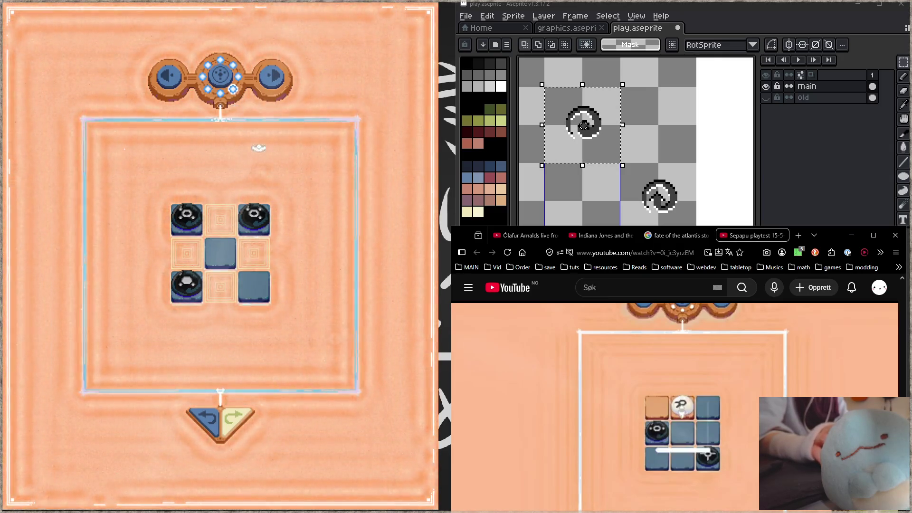
pyautogui.press('Escape')
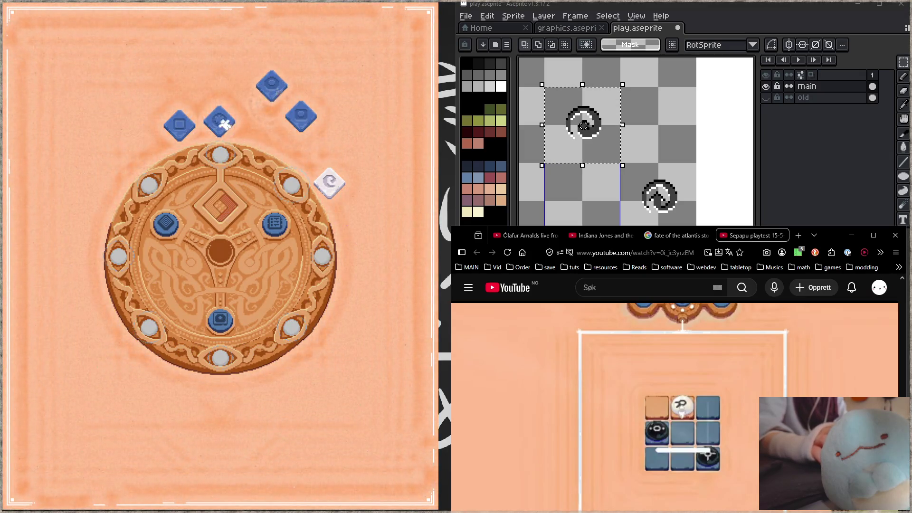
# Enter the three-white-stone puzzle from the hub dial and walk the character below the grid.
pyautogui.click(220, 322)
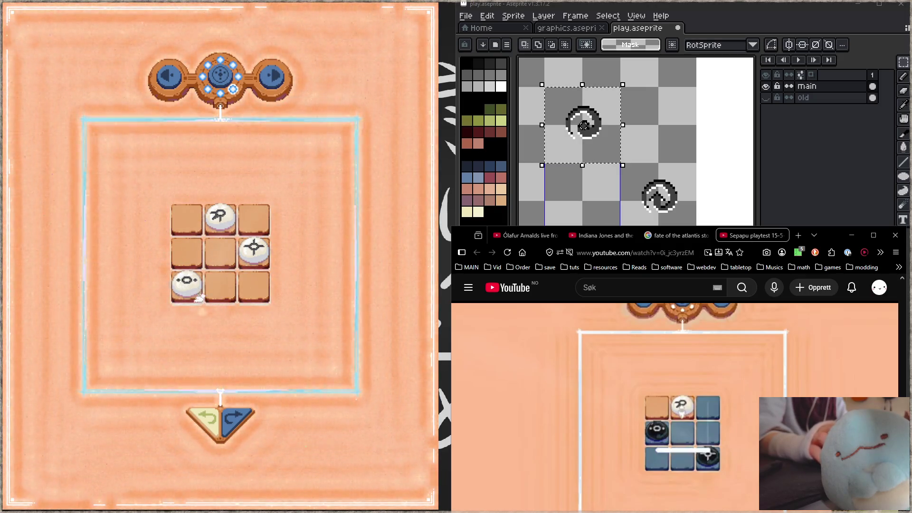
pyautogui.press('Down')
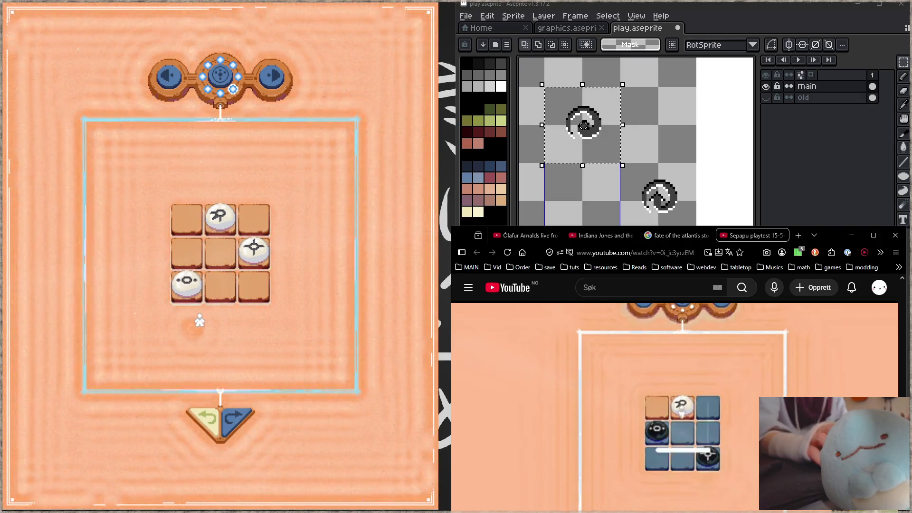
pyautogui.press('Right')
pyautogui.press('Left')
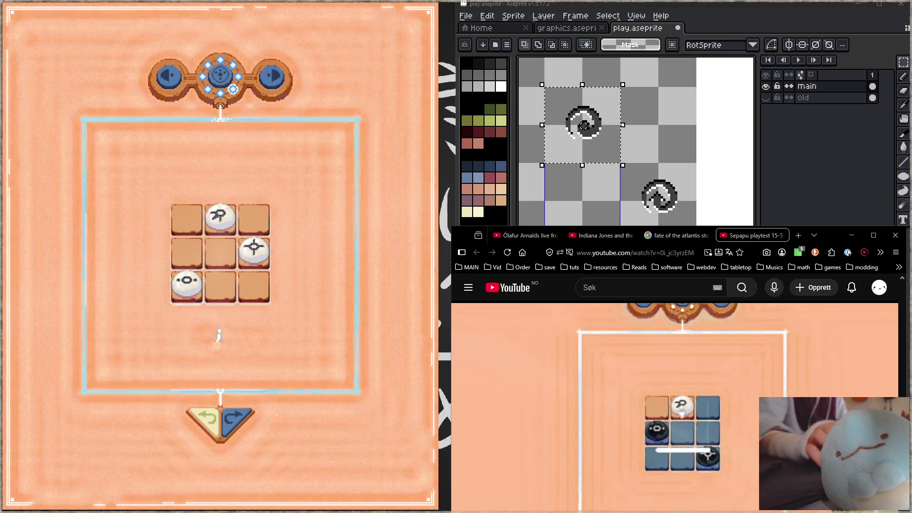
# Step onto the bottom-left white stone and hold it just below the grid.
pyautogui.press('Up')
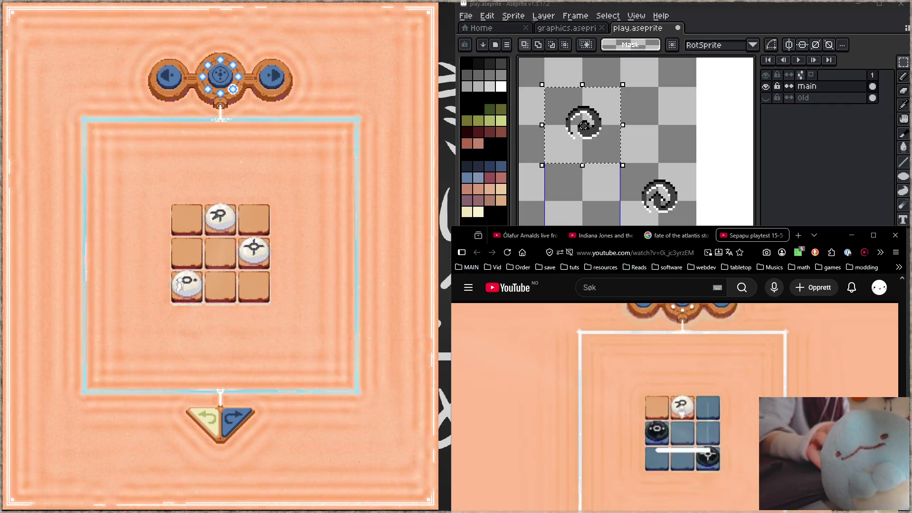
pyautogui.moveTo(54, 333); pyautogui.dragTo(180, 321)
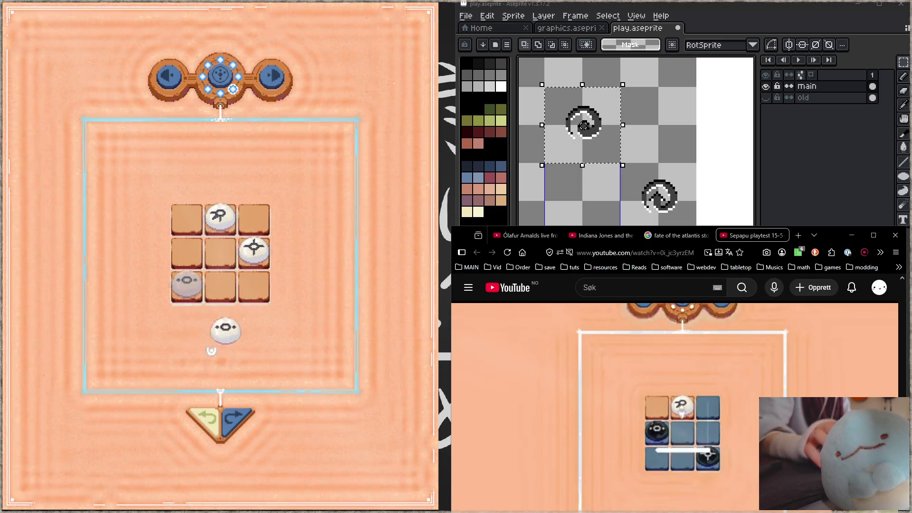
pyautogui.moveTo(202, 357)
pyautogui.mouseDown()
pyautogui.moveTo(185, 327)
pyautogui.moveTo(189, 298)
pyautogui.mouseUp()
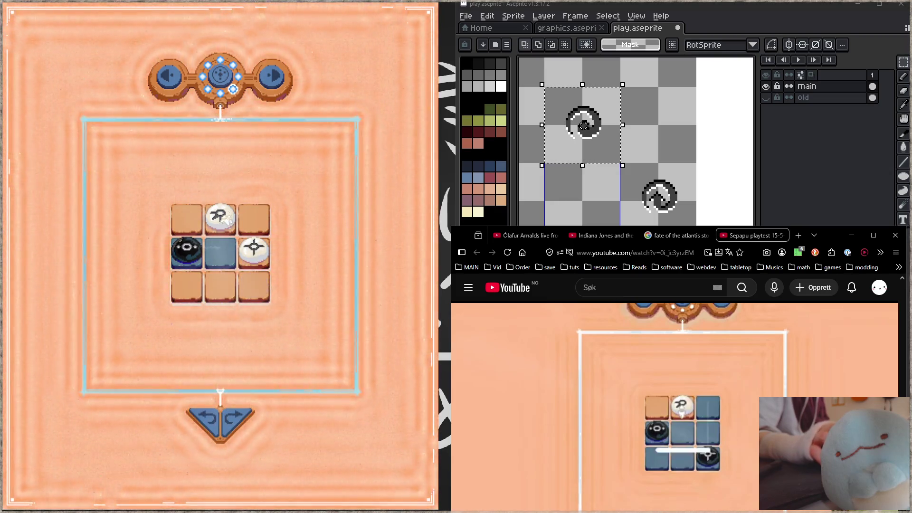
# Undo the last move on the 3x3 puzzle.
pyautogui.click(220, 416)
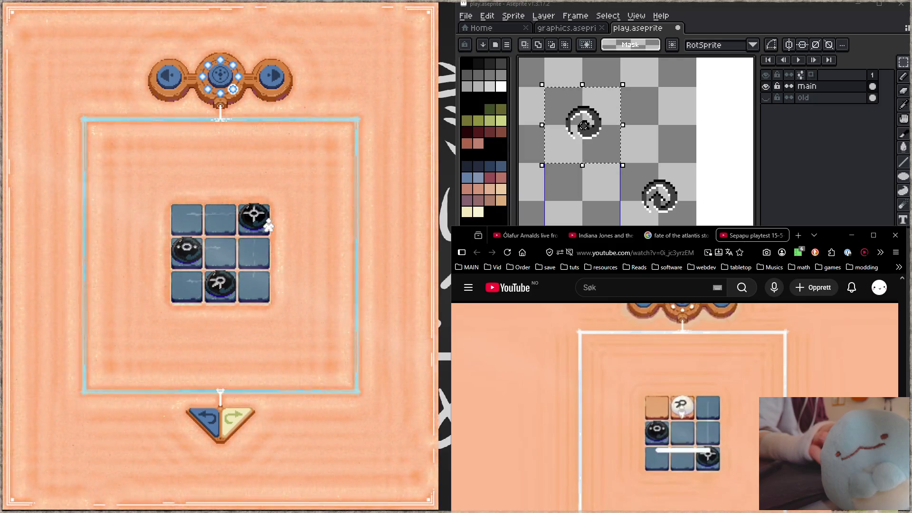
# Undo two puzzle moves, pause and resume the playtest video, then undo on the row level.
pyautogui.click(207, 418)
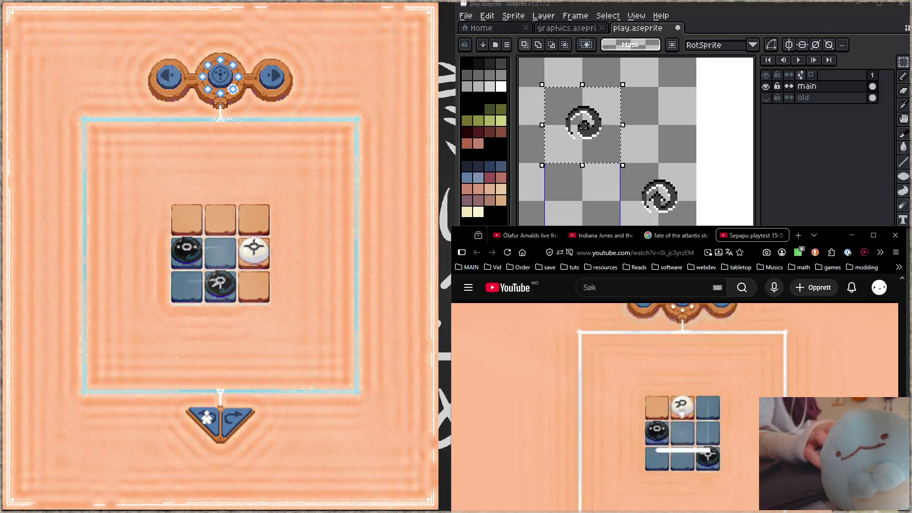
pyautogui.click(207, 418)
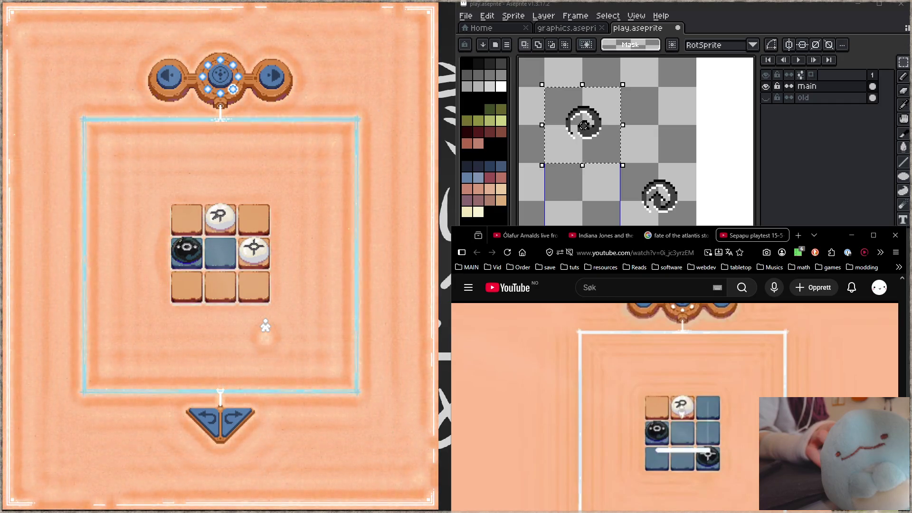
pyautogui.click(595, 353)
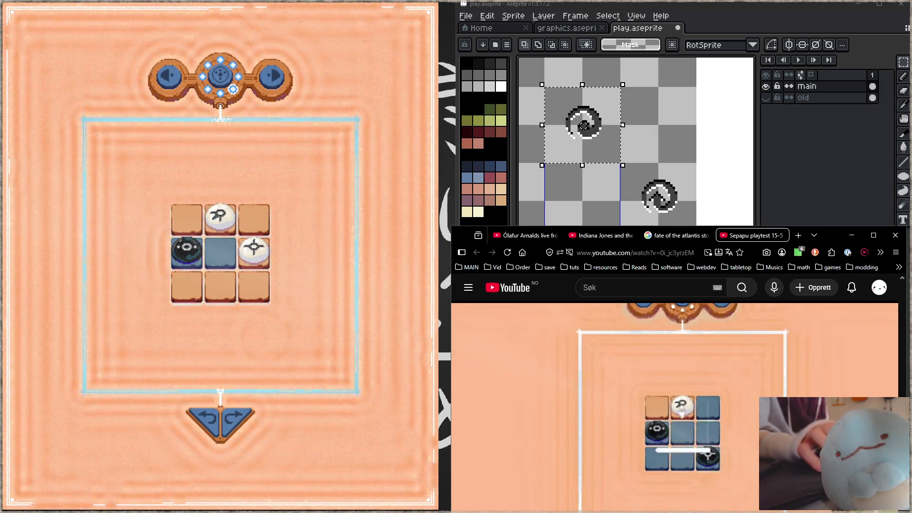
pyautogui.press('space')
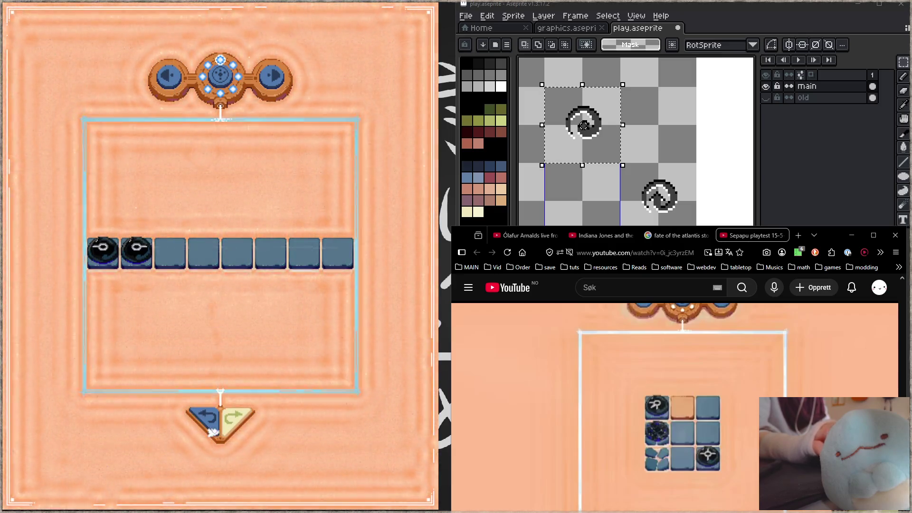
pyautogui.click(211, 423)
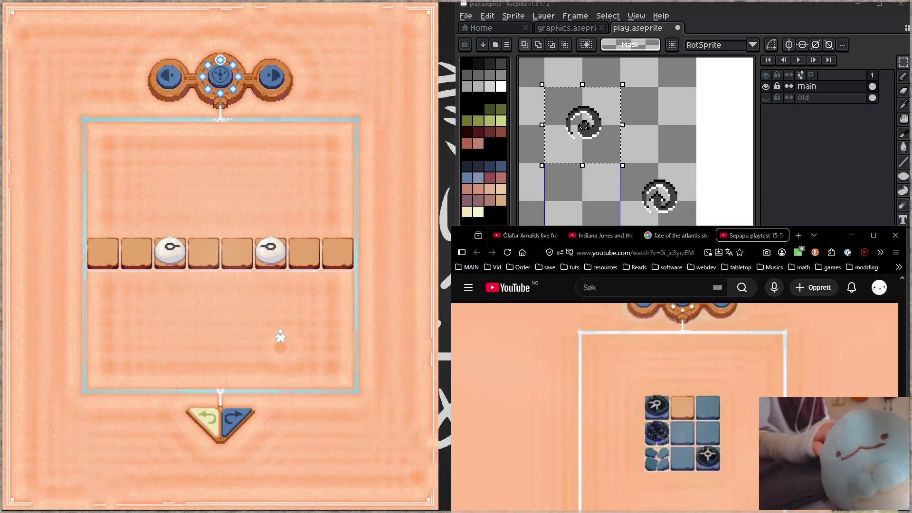
# Move the white piece from tile 6 to tile 3, undo, and drop it leaving black on tile 2.
pyautogui.moveTo(283, 252); pyautogui.dragTo(176, 257)
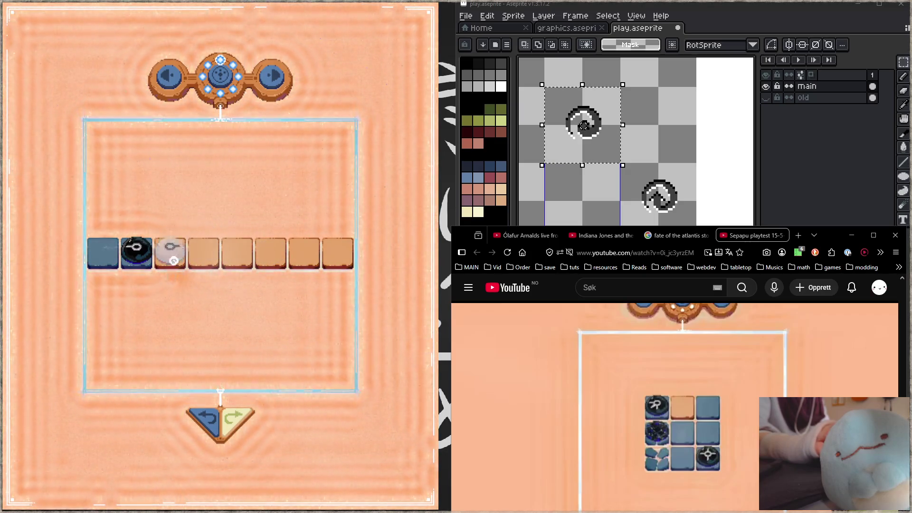
pyautogui.moveTo(173, 260); pyautogui.dragTo(255, 231)
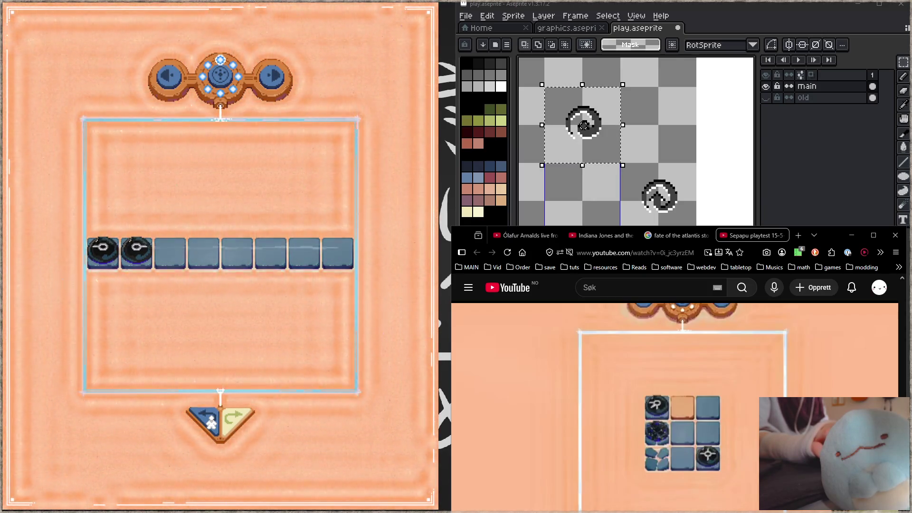
pyautogui.click(211, 422)
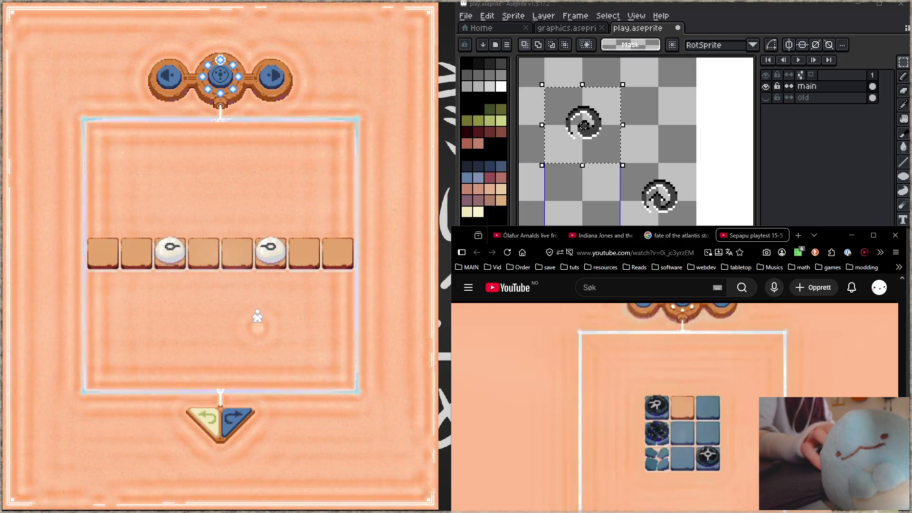
pyautogui.click(144, 269)
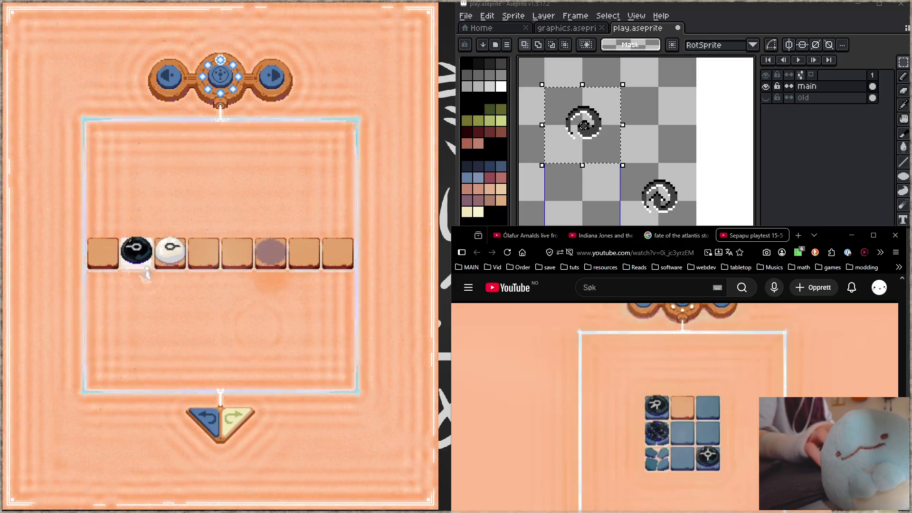
# Set the white piece on tile 3 and the black piece on tile 1, then undo a move.
pyautogui.click(167, 257)
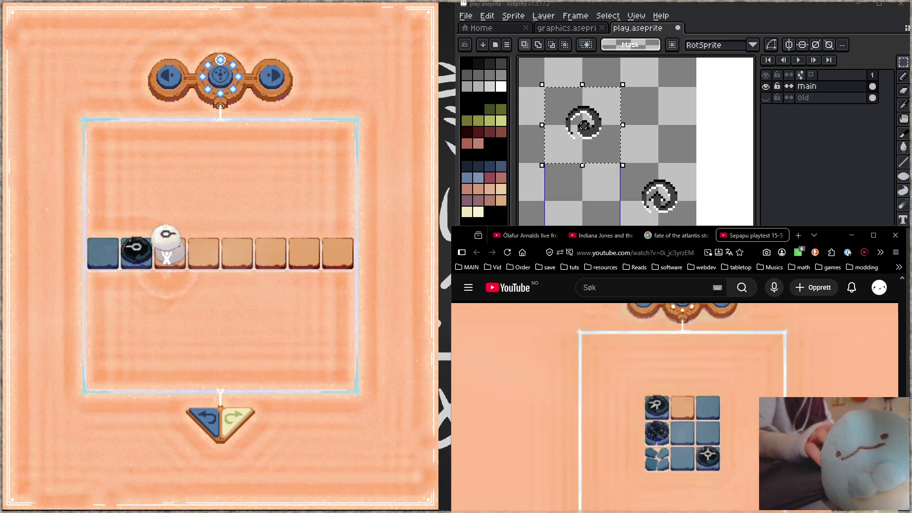
pyautogui.click(167, 257)
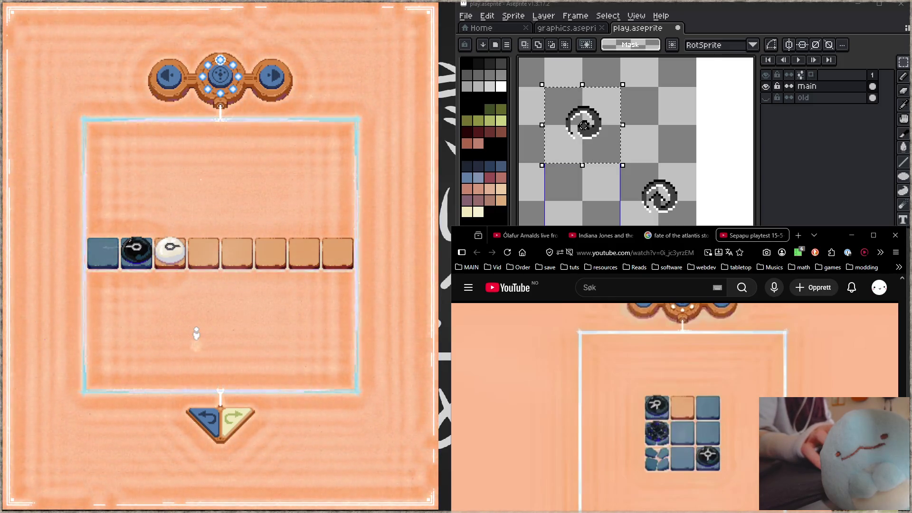
pyautogui.click(148, 249)
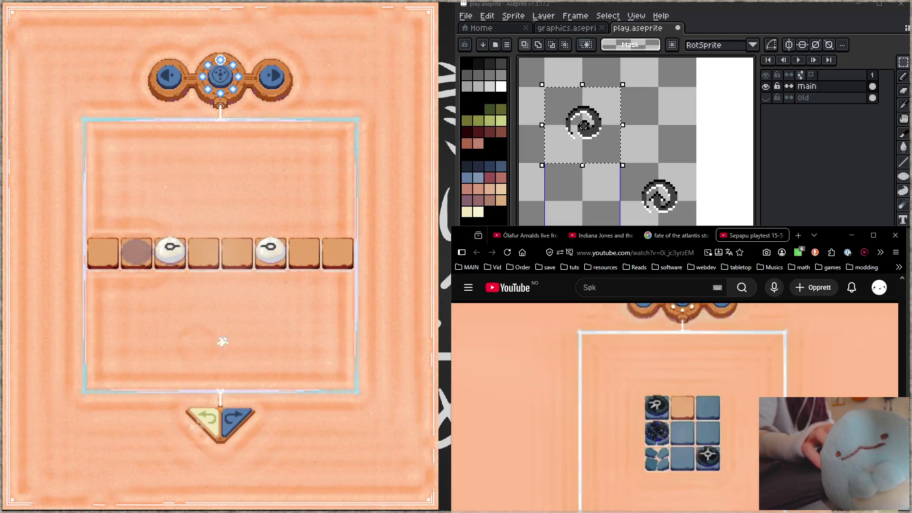
pyautogui.click(176, 255)
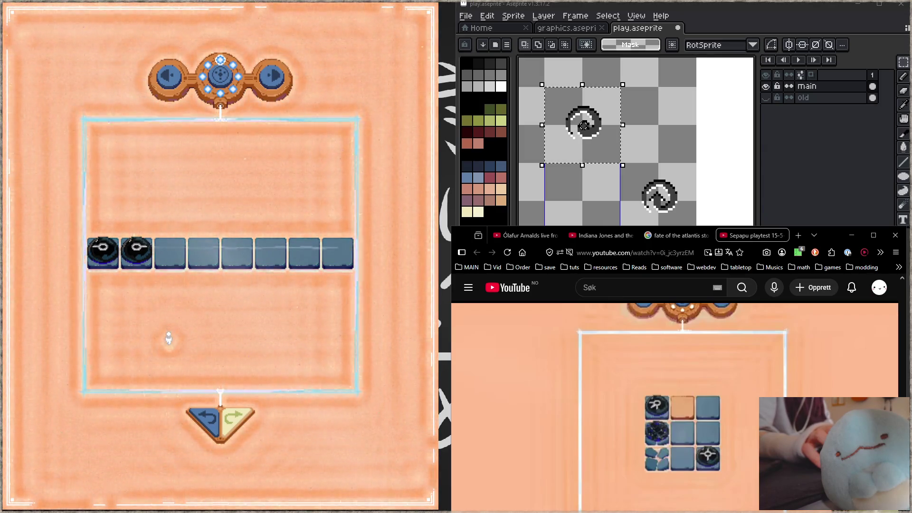
pyautogui.click(199, 417)
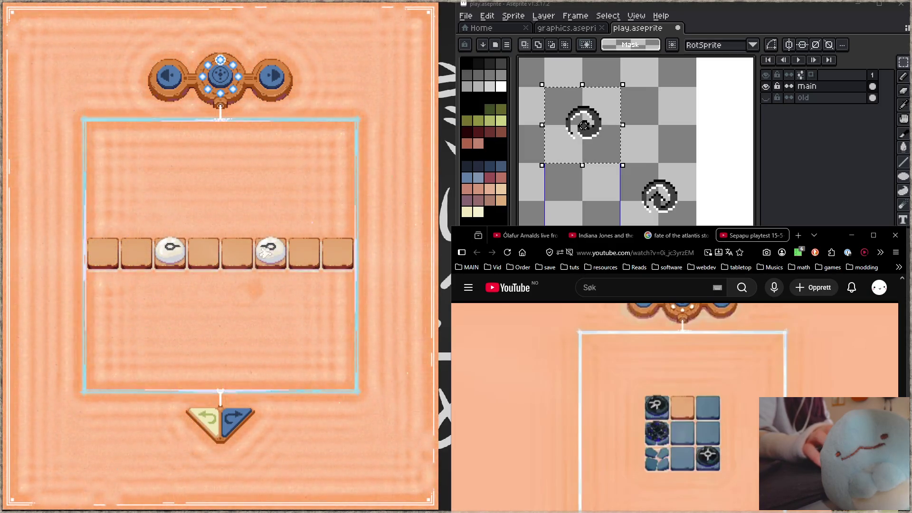
# Carry the white piece across the row onto tile 1, then advance to the next level.
pyautogui.moveTo(265, 258)
pyautogui.mouseDown()
pyautogui.moveTo(245, 261)
pyautogui.moveTo(269, 231)
pyautogui.mouseUp()
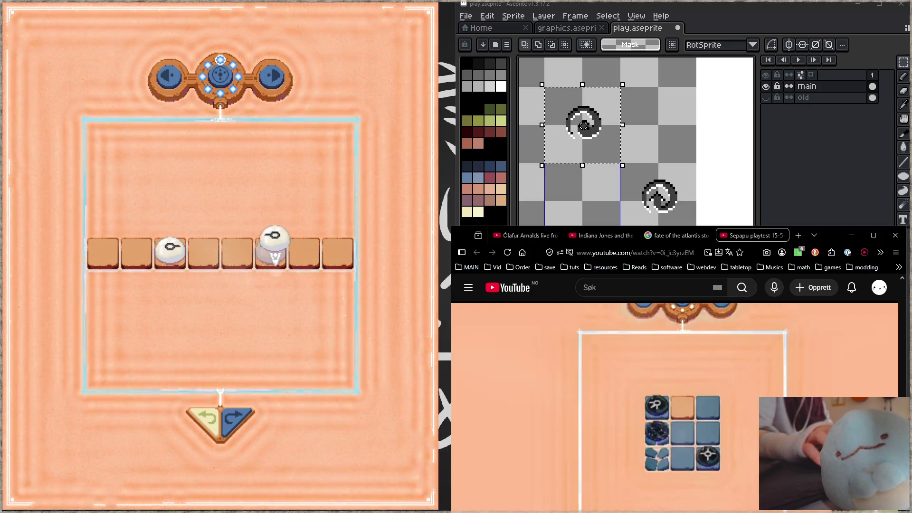
pyautogui.moveTo(261, 272)
pyautogui.mouseDown()
pyautogui.moveTo(266, 251)
pyautogui.moveTo(172, 251)
pyautogui.moveTo(284, 254)
pyautogui.moveTo(277, 254)
pyautogui.mouseUp()
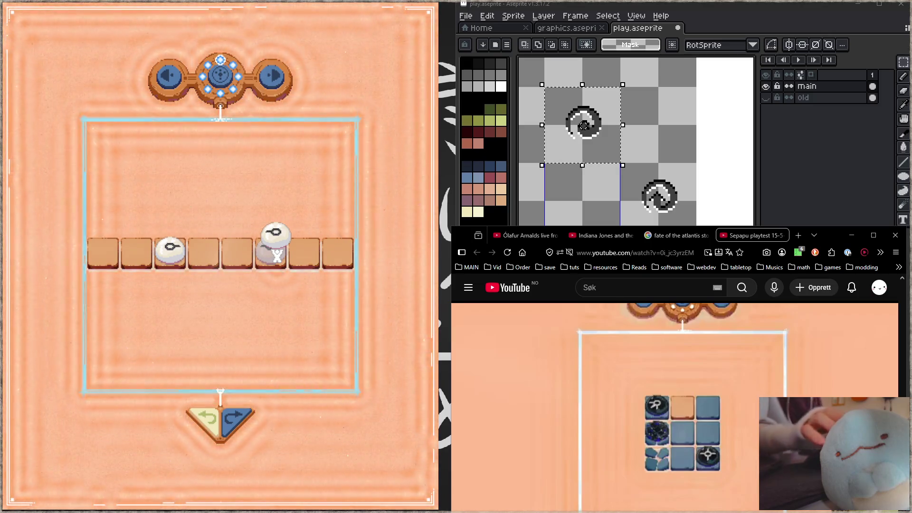
pyautogui.moveTo(277, 255)
pyautogui.mouseDown()
pyautogui.moveTo(122, 256)
pyautogui.moveTo(252, 259)
pyautogui.moveTo(108, 248)
pyautogui.moveTo(267, 259)
pyautogui.moveTo(117, 223)
pyautogui.moveTo(98, 260)
pyautogui.mouseUp()
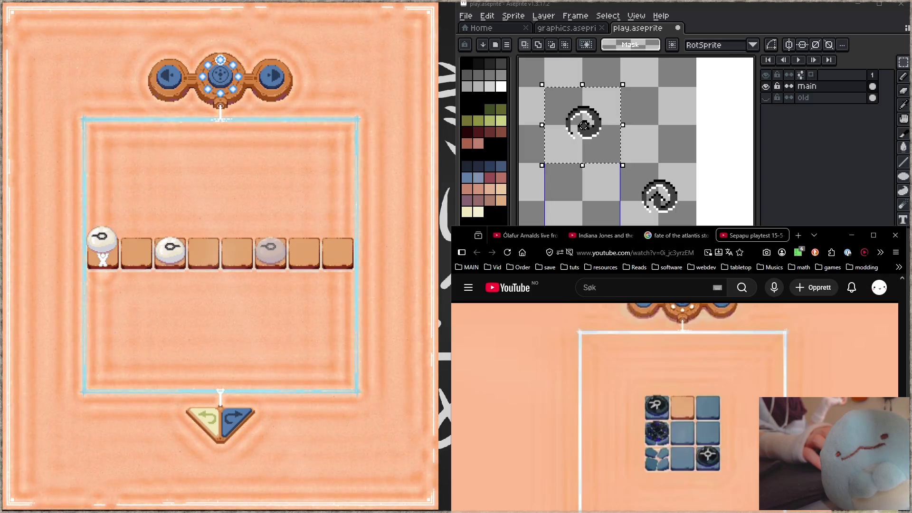
pyautogui.moveTo(102, 258); pyautogui.dragTo(103, 259)
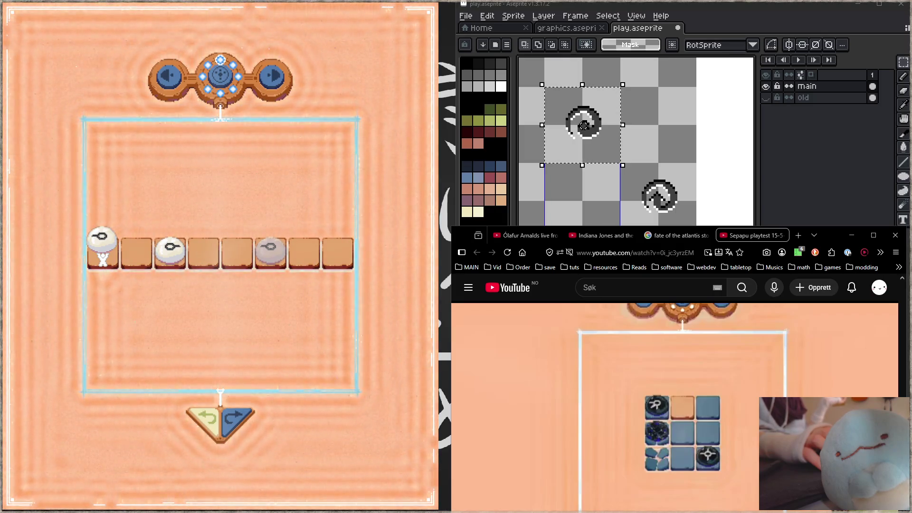
pyautogui.moveTo(113, 296)
pyautogui.mouseDown()
pyautogui.moveTo(118, 270)
pyautogui.moveTo(92, 256)
pyautogui.mouseUp()
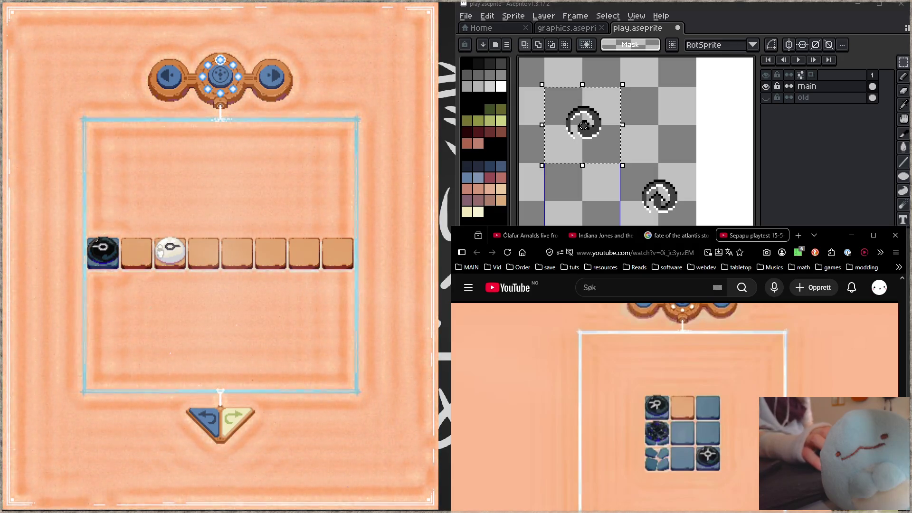
pyautogui.click(277, 75)
# Skip ahead four levels to the 3x3 three-white-piece puzzle, then resume and rewind the playtest video.
pyautogui.click(277, 74)
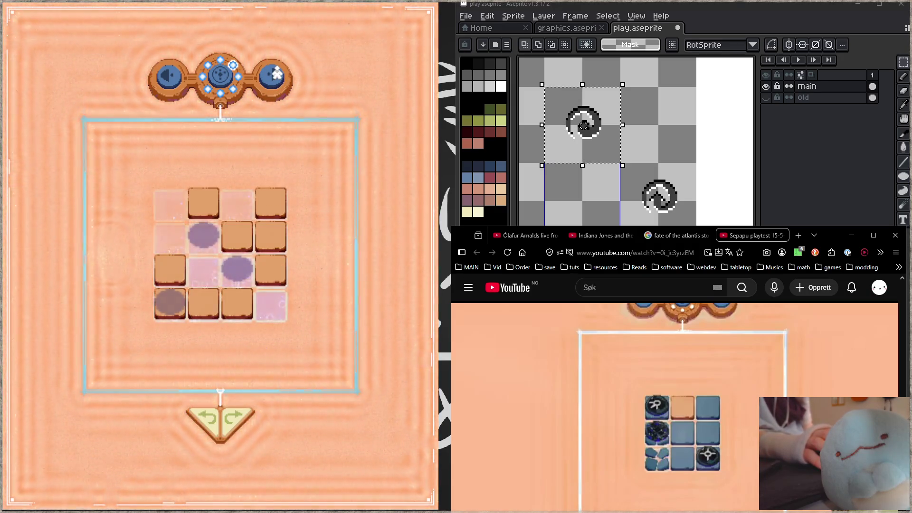
pyautogui.click(277, 75)
pyautogui.click(277, 74)
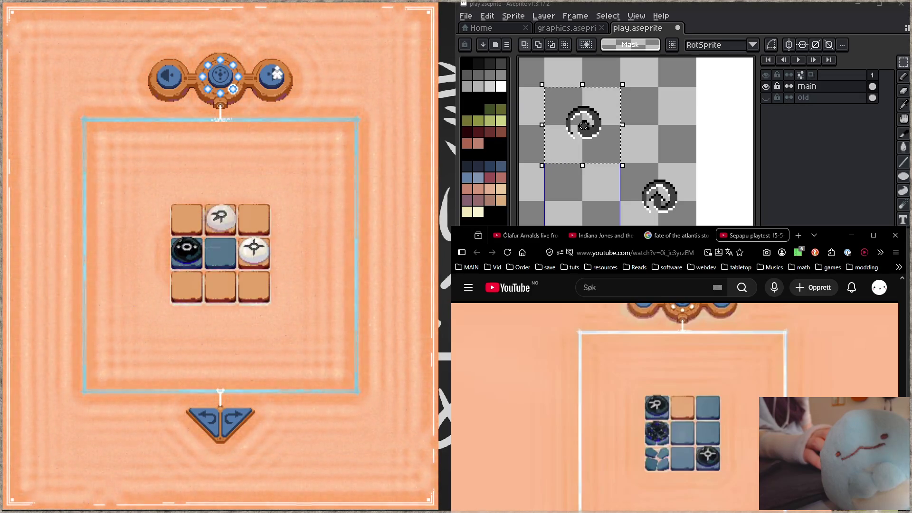
pyautogui.click(277, 75)
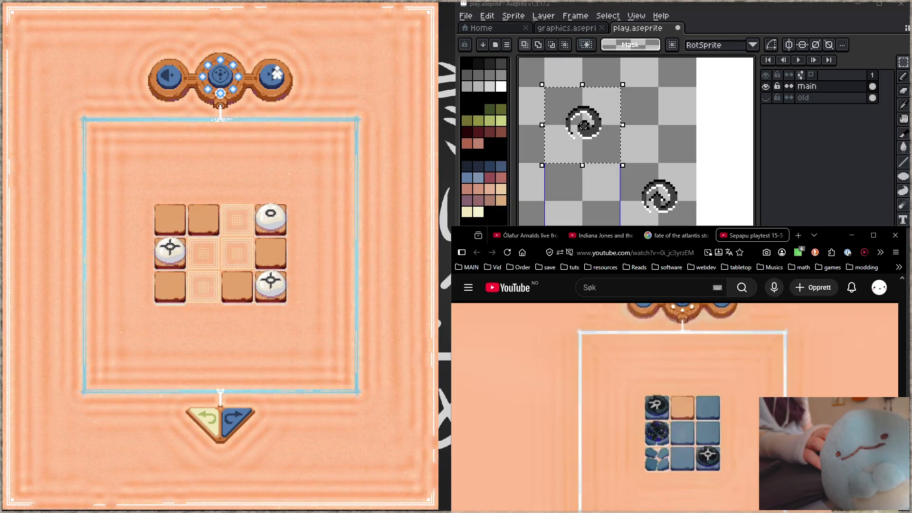
pyautogui.click(695, 393)
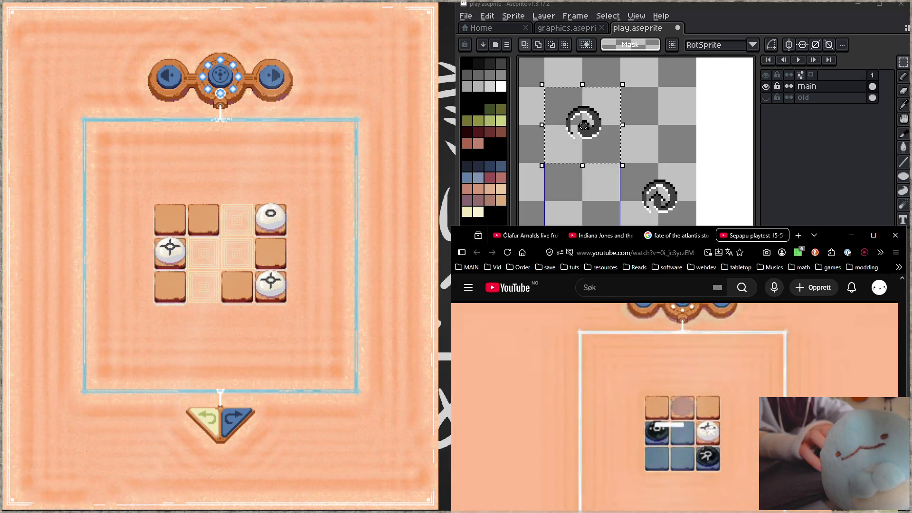
pyautogui.press('Left')
pyautogui.press('Left')
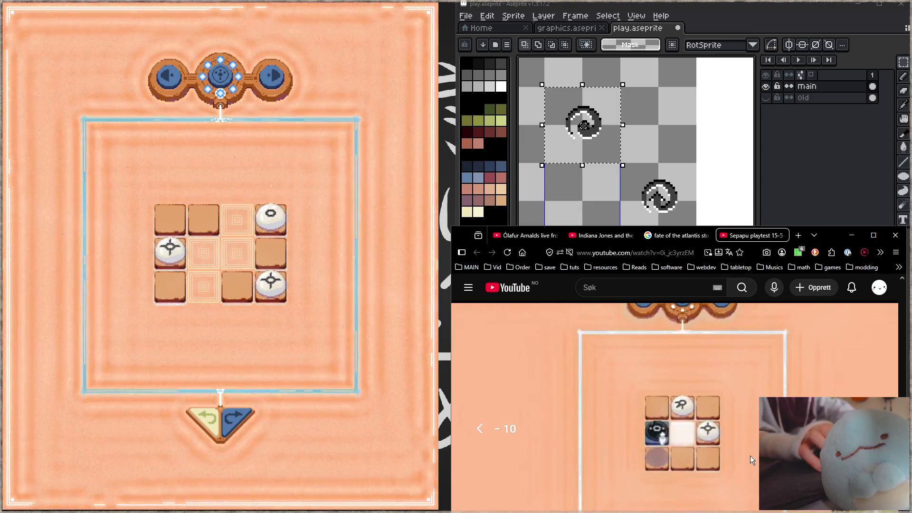
# Pause the playtest video and minimize the browser to reveal the play.aseprite sprite sheet.
pyautogui.click(671, 425)
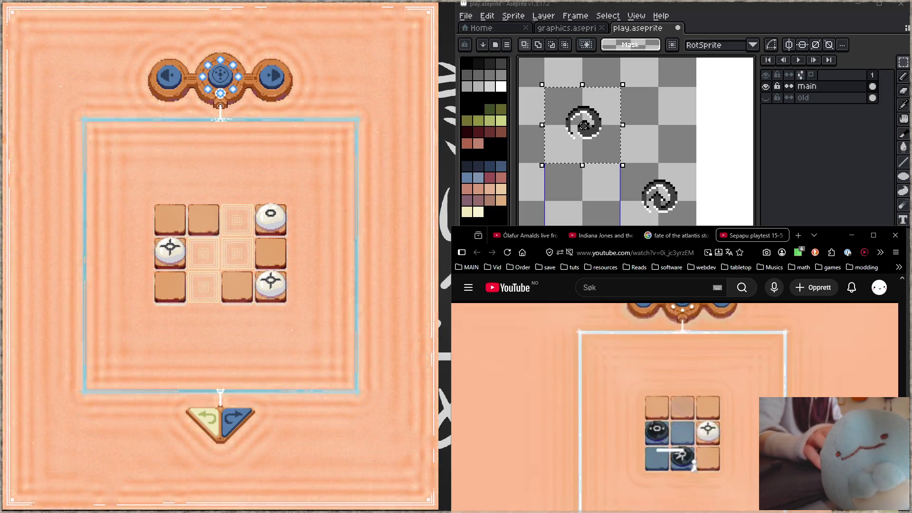
pyautogui.click(851, 235)
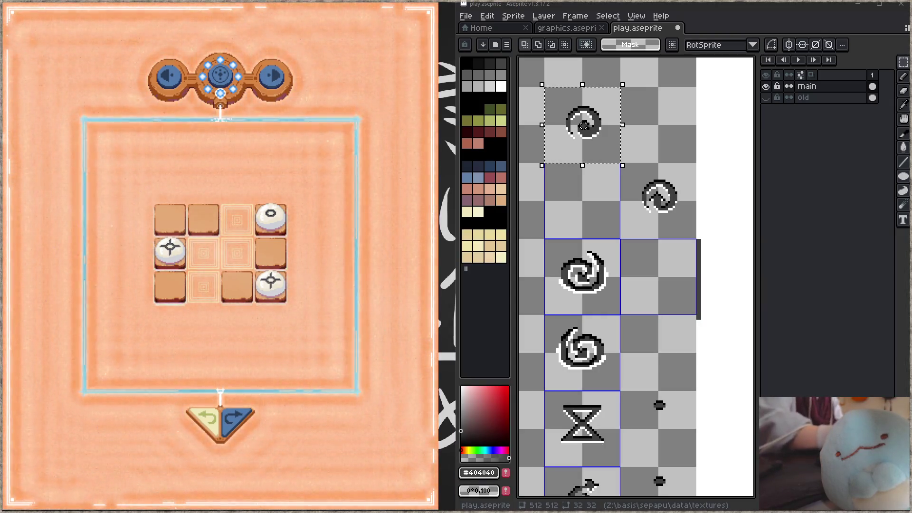
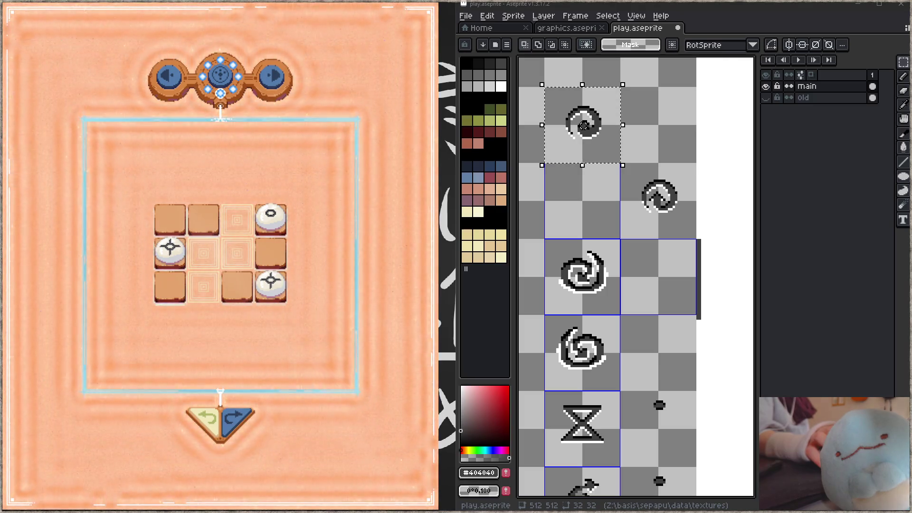
# Step through puzzle levels until the 3x3 level with the blue centre tile loads.
pyautogui.press('Escape')
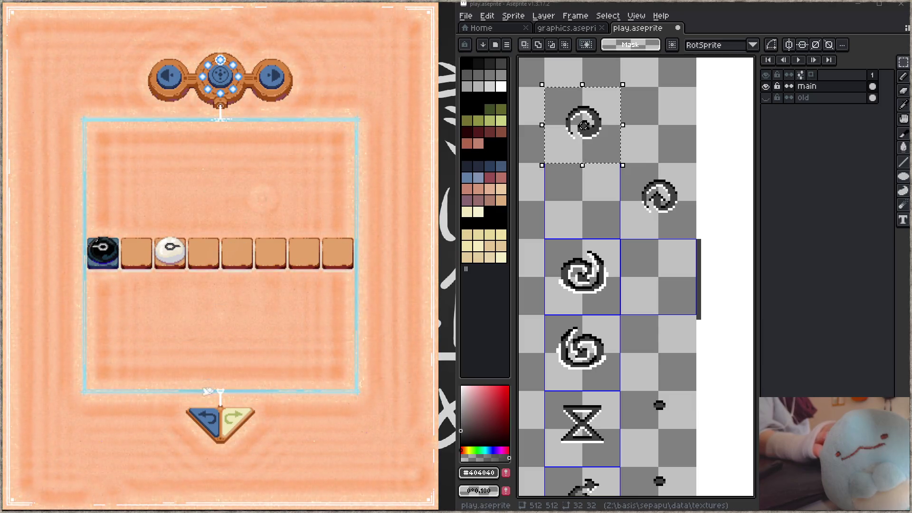
pyautogui.click(269, 85)
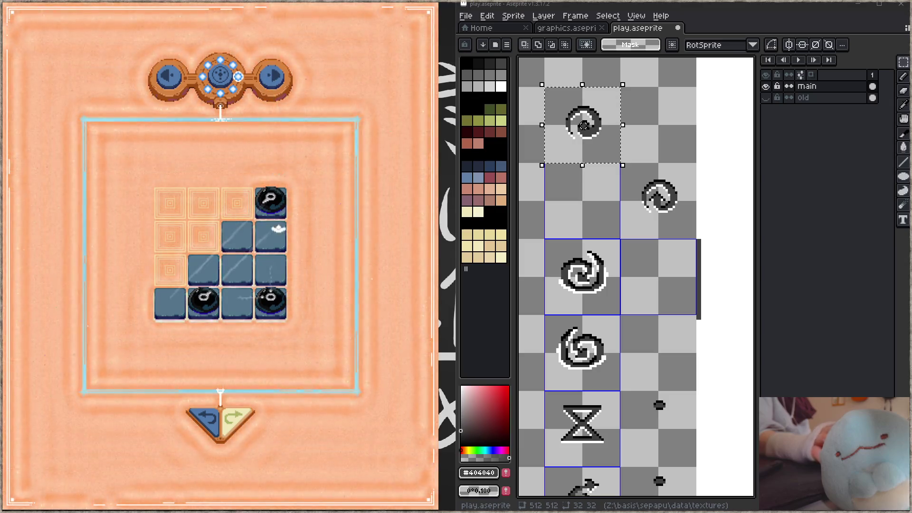
pyautogui.moveTo(278, 301); pyautogui.dragTo(275, 264)
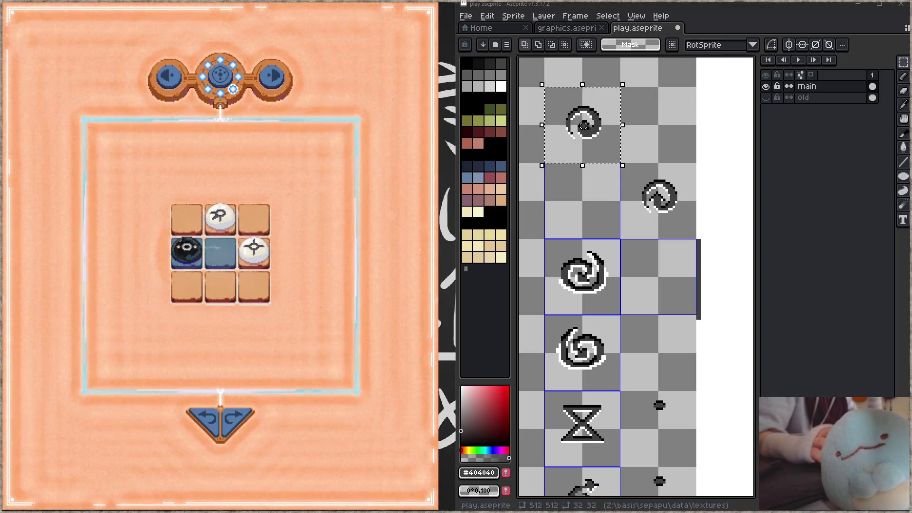
pyautogui.press('z')
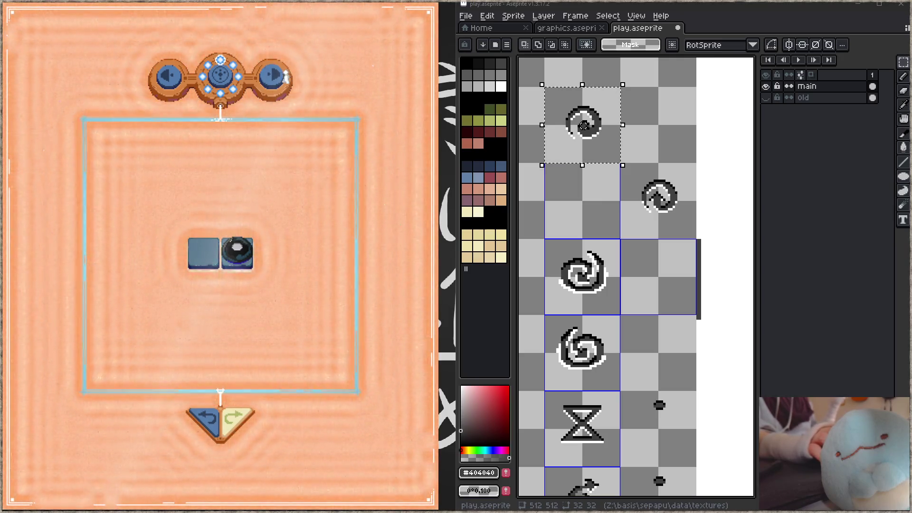
# On the 2x2 level, try moves with undo and redo until both top pieces turn dark.
pyautogui.press('Right')
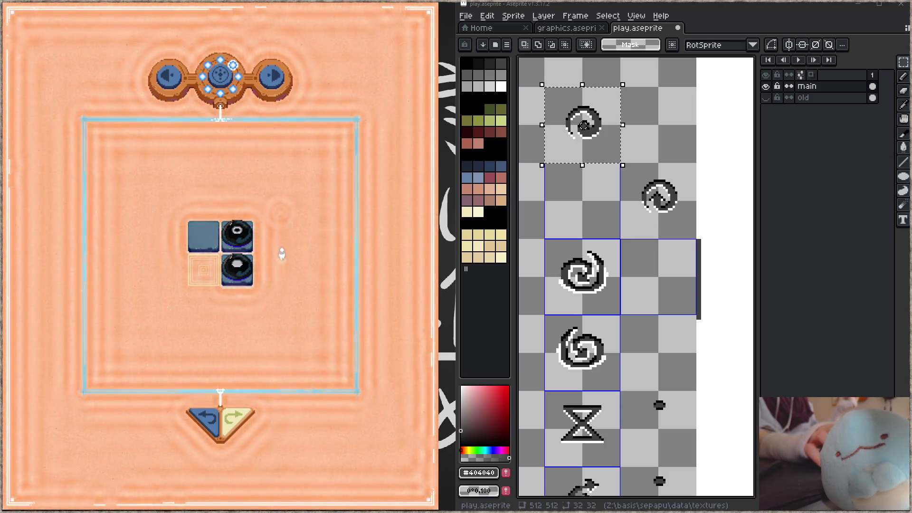
pyautogui.click(219, 405)
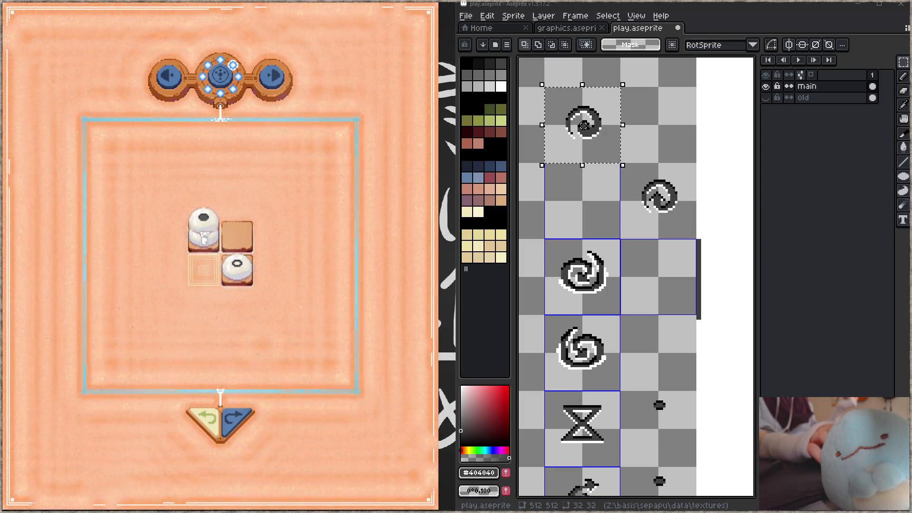
pyautogui.press('Left')
pyautogui.press('Left')
pyautogui.press('Left')
pyautogui.press('Down')
pyautogui.press('Down')
pyautogui.press('Down')
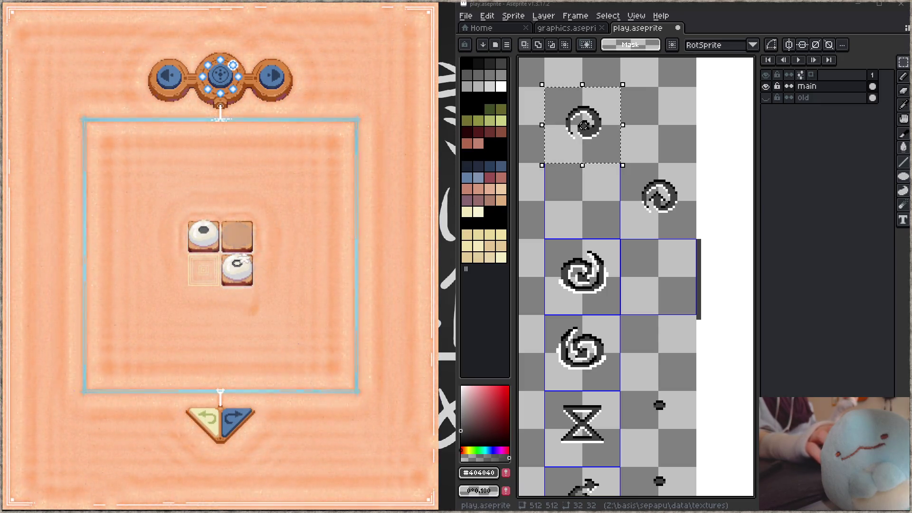
pyautogui.press('Up')
pyautogui.press('Up')
pyautogui.press('Up')
pyautogui.press('Right')
pyautogui.press('Up')
pyautogui.press('Down')
pyautogui.press('Down')
pyautogui.press('Down')
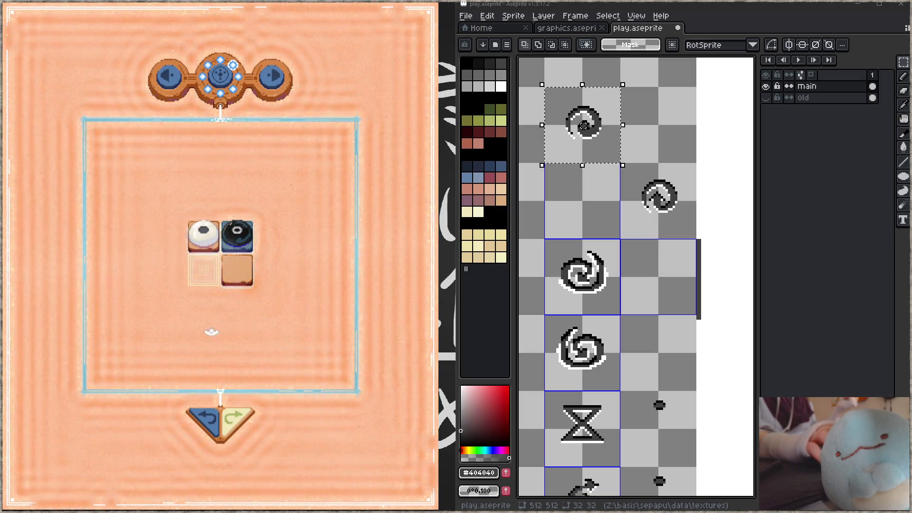
pyautogui.press('Right')
pyautogui.press('Down')
pyautogui.press('Down')
pyautogui.press('Down')
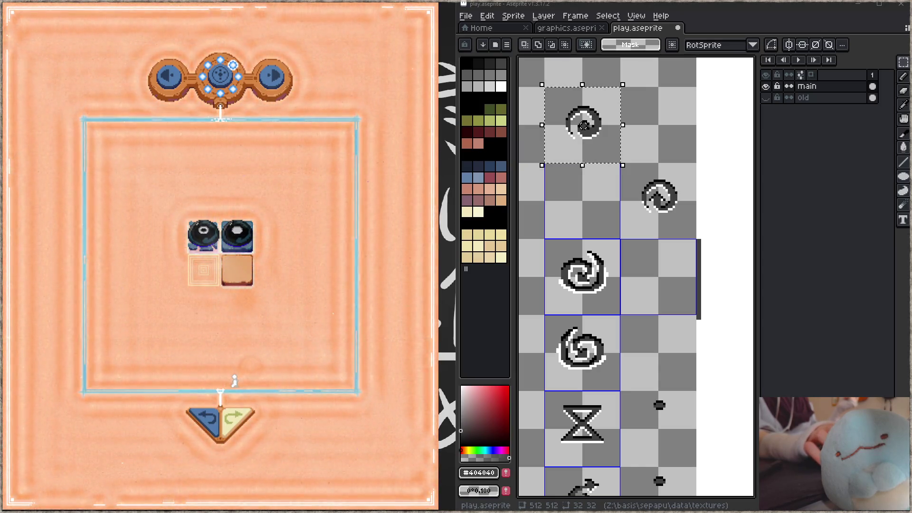
# Walk the character around the right side of the grid to the lower-right tile.
pyautogui.press('Up')
pyautogui.press('Up')
pyautogui.press('Up')
pyautogui.press('Right')
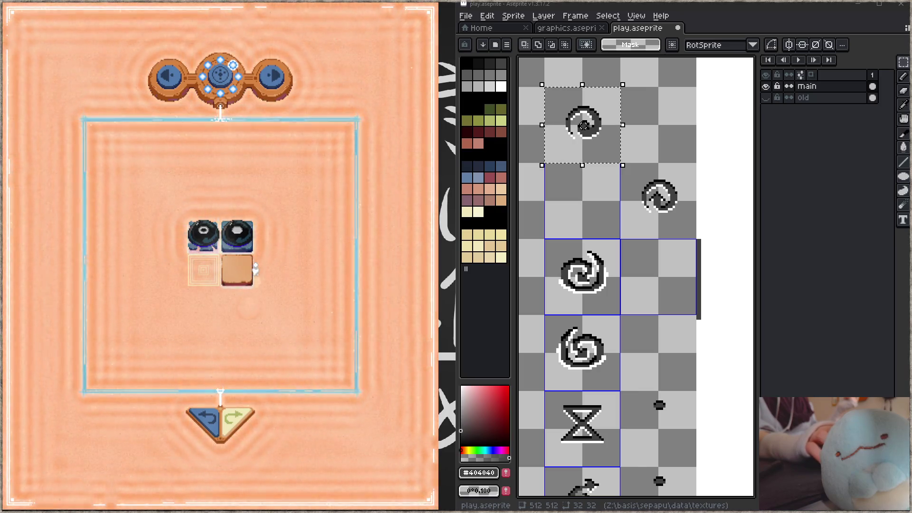
pyautogui.press('Left')
pyautogui.press('Down')
pyautogui.press('Down')
pyautogui.press('Down')
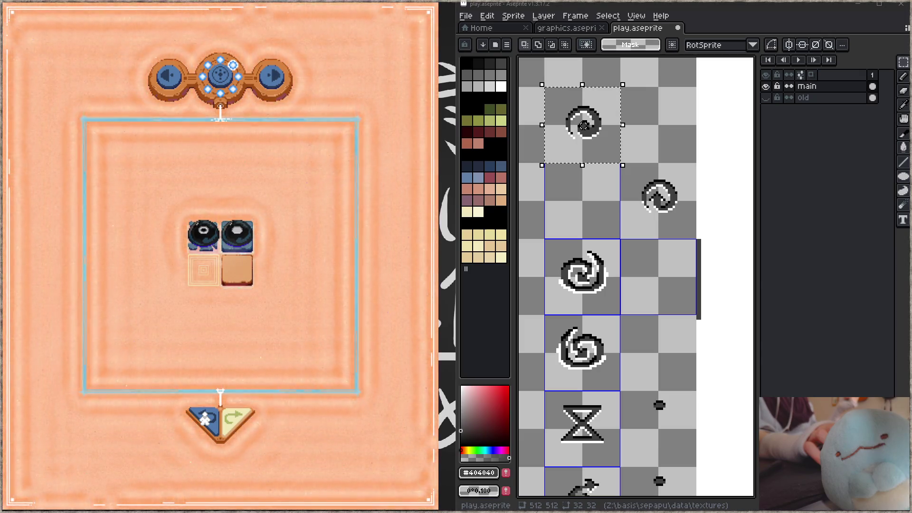
pyautogui.press('Up')
pyautogui.press('Up')
pyautogui.press('Up')
pyautogui.press('Right')
pyautogui.press('Right')
pyautogui.press('Right')
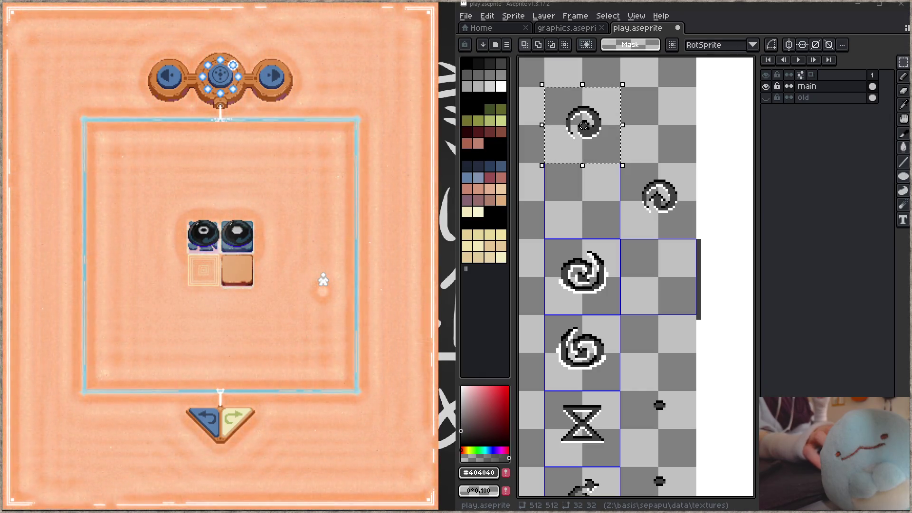
pyautogui.press('Left')
pyautogui.press('Left')
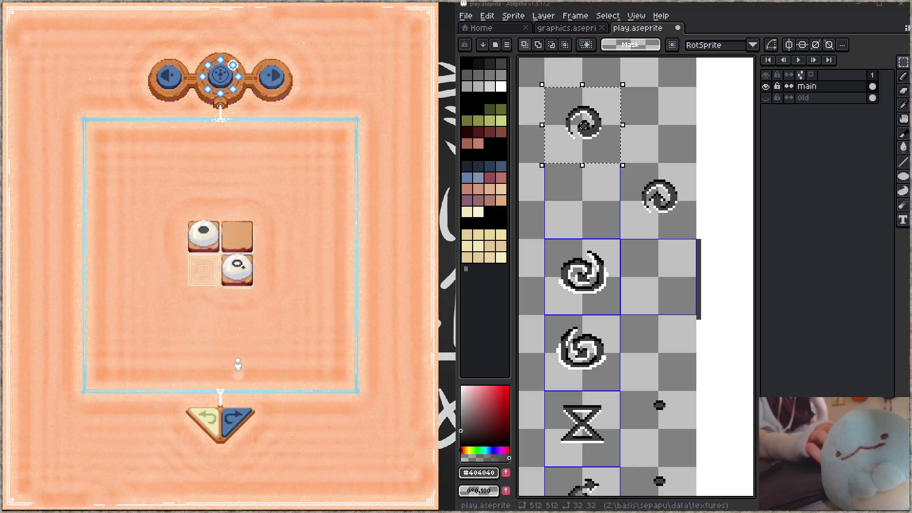
# Toggle the debug overlay to show level 1, move 0 and level_id 140.
pyautogui.press('Tab')
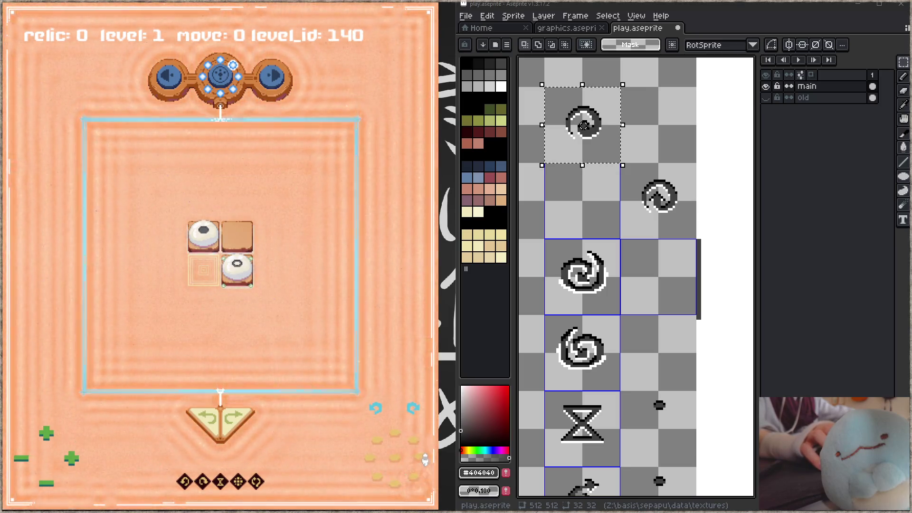
# Hide the debug HUD, make a move on the 2x2 board, then undo it.
pyautogui.press('Tab')
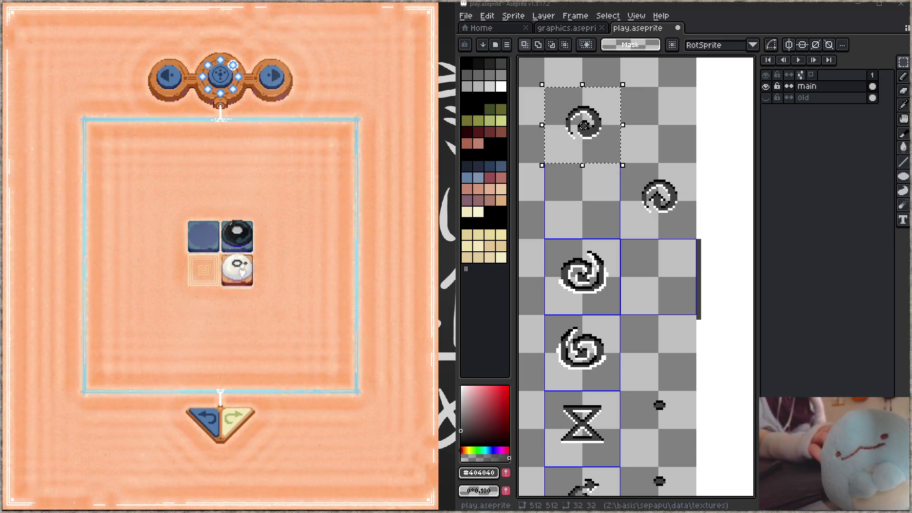
pyautogui.press('z')
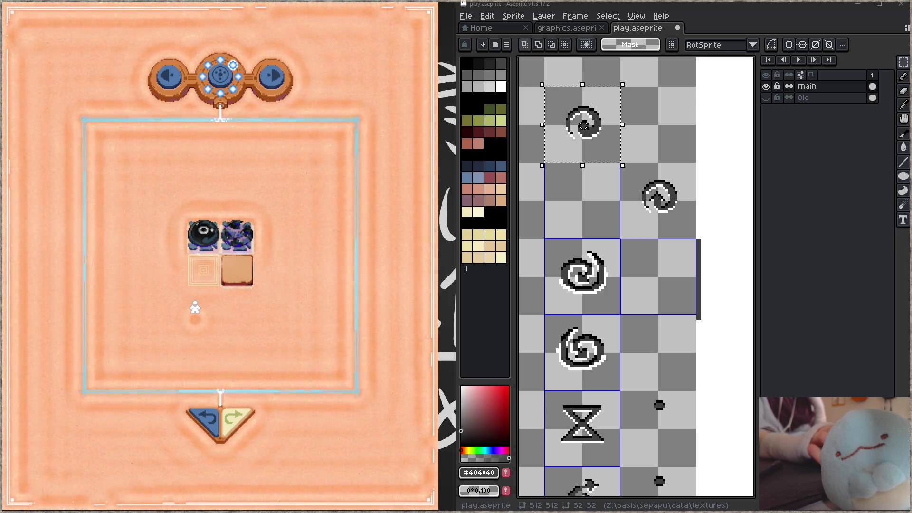
pyautogui.press('Down')
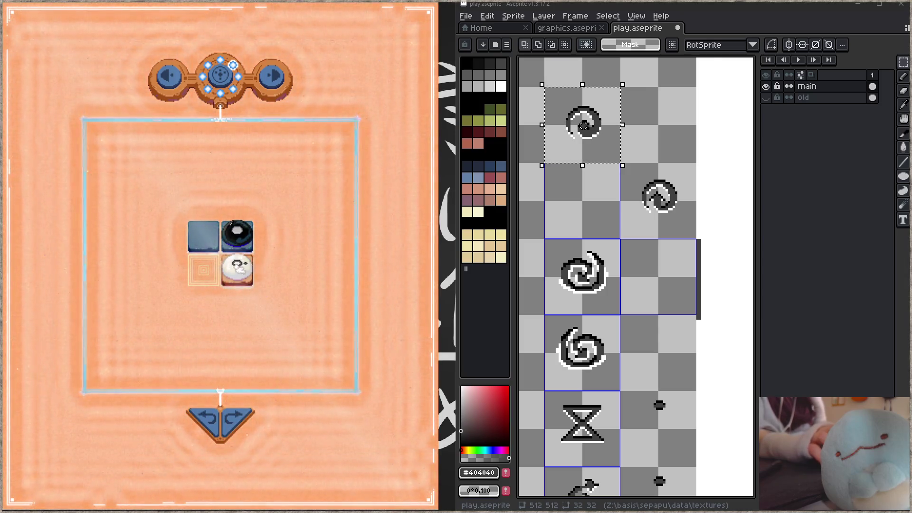
pyautogui.click(207, 419)
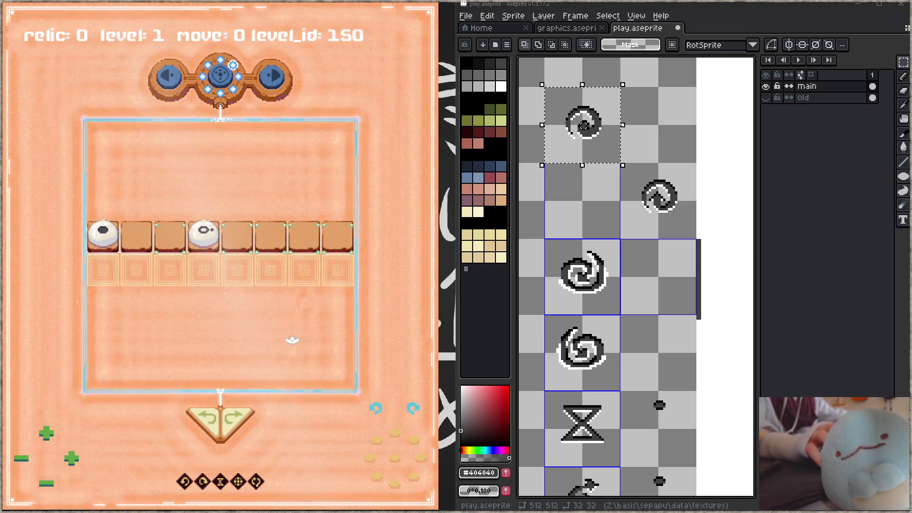
# Pick up and set down pieces on the 4th, 5th and 6th tiles of the one-row level.
pyautogui.moveTo(205, 231); pyautogui.dragTo(212, 273)
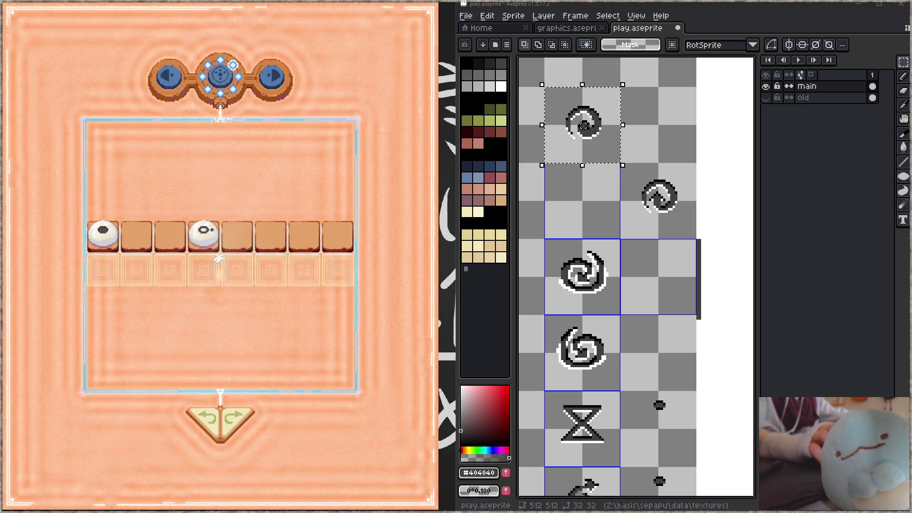
pyautogui.moveTo(203, 231); pyautogui.dragTo(204, 233)
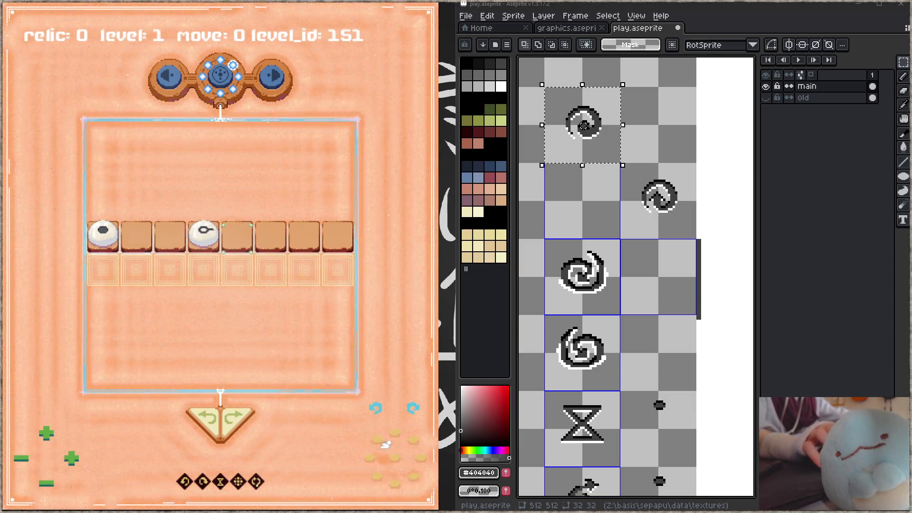
pyautogui.moveTo(237, 231)
pyautogui.mouseDown()
pyautogui.moveTo(145, 241)
pyautogui.moveTo(267, 240)
pyautogui.mouseUp()
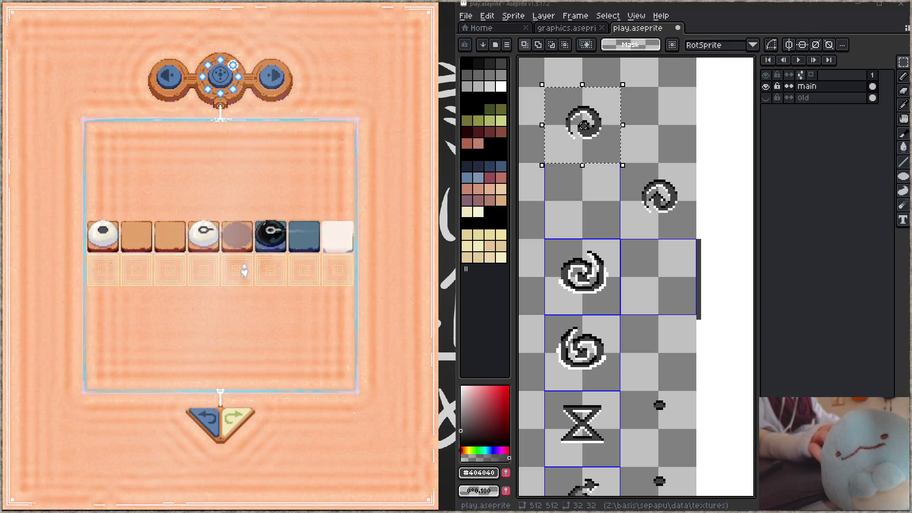
pyautogui.moveTo(244, 271); pyautogui.dragTo(242, 269)
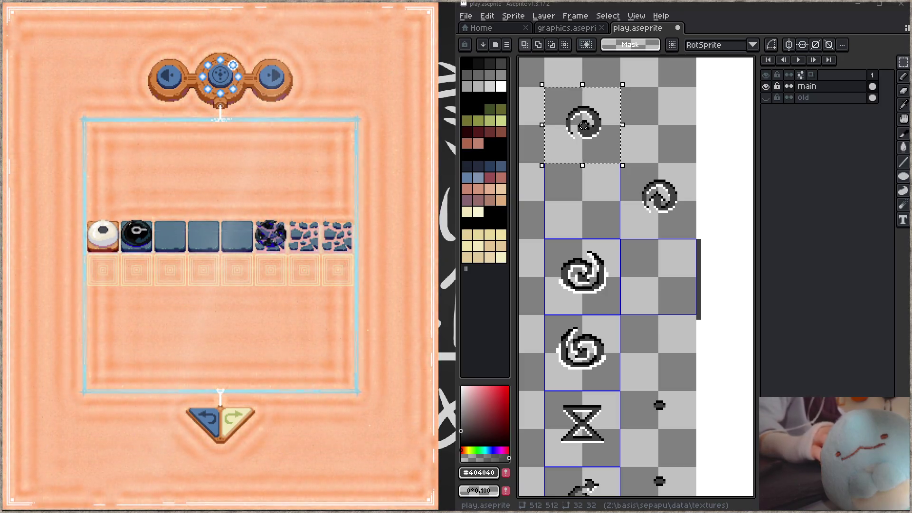
pyautogui.hotkey('alt', 'Tab')
# Open sepapu.c via the quick file finder and place the cursor after the last todo note.
pyautogui.click(582, 241)
pyautogui.hotkey('ctrl', 'p')
pyautogui.write('sepapu')
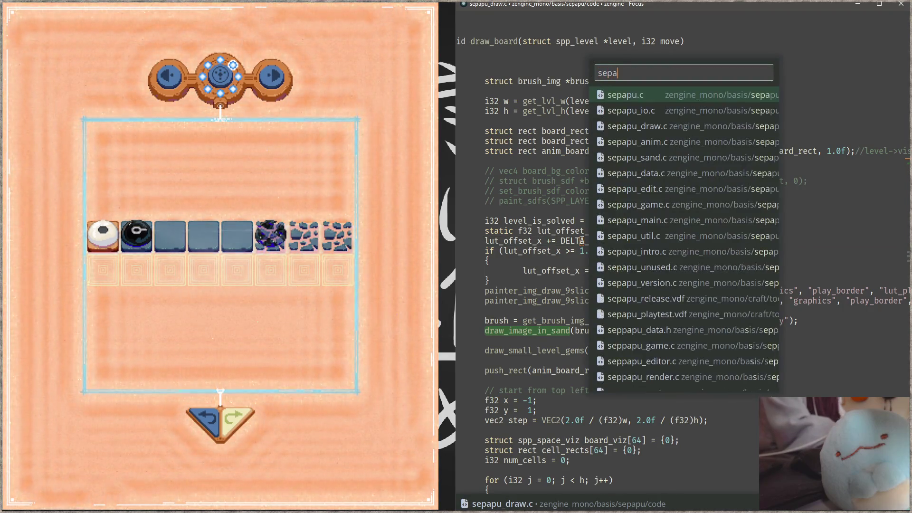
pyautogui.press('Return')
pyautogui.hotkey('ctrl', 'Home')
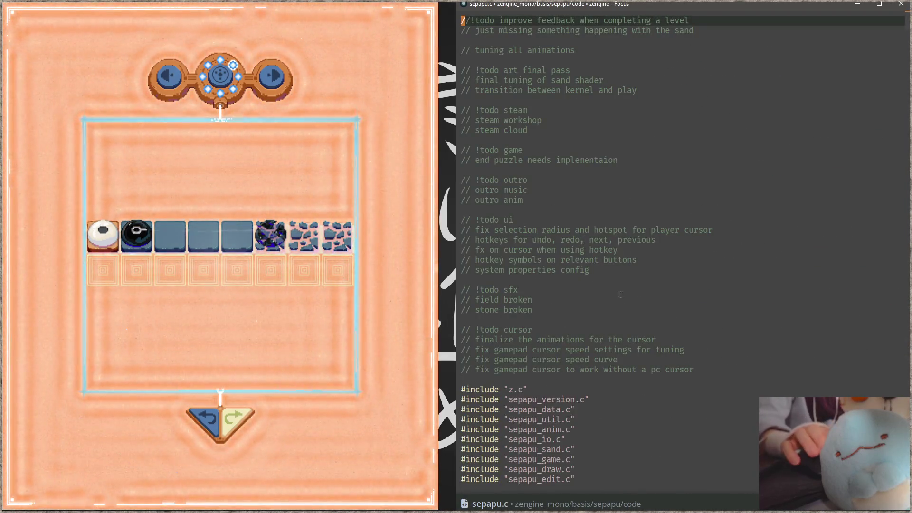
pyautogui.click(733, 374)
pyautogui.press('Return')
pyautogui.press('Return')
pyautogui.press('Return')
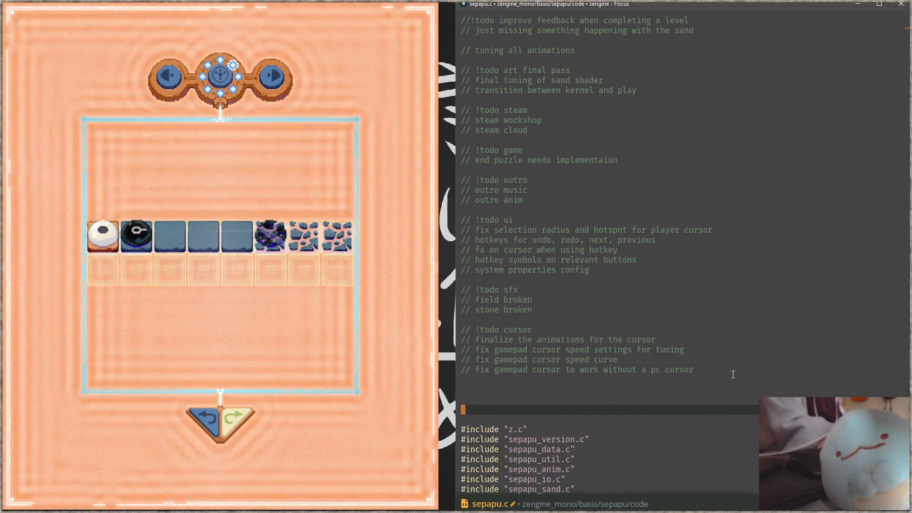
pyautogui.press('Up')
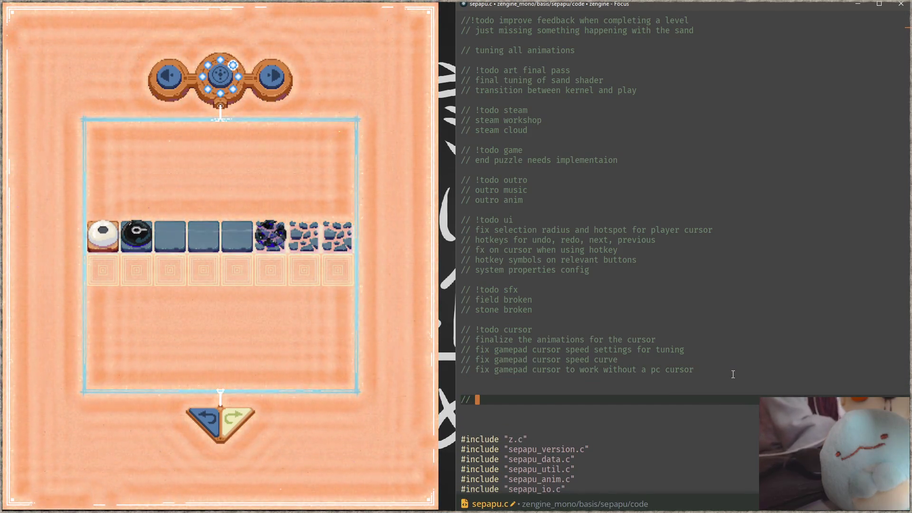
# Add notes on broken tile colour, a stone sight overlay when holding a piece, and clearer spiral glyphs.
pyautogui.write('broken ')
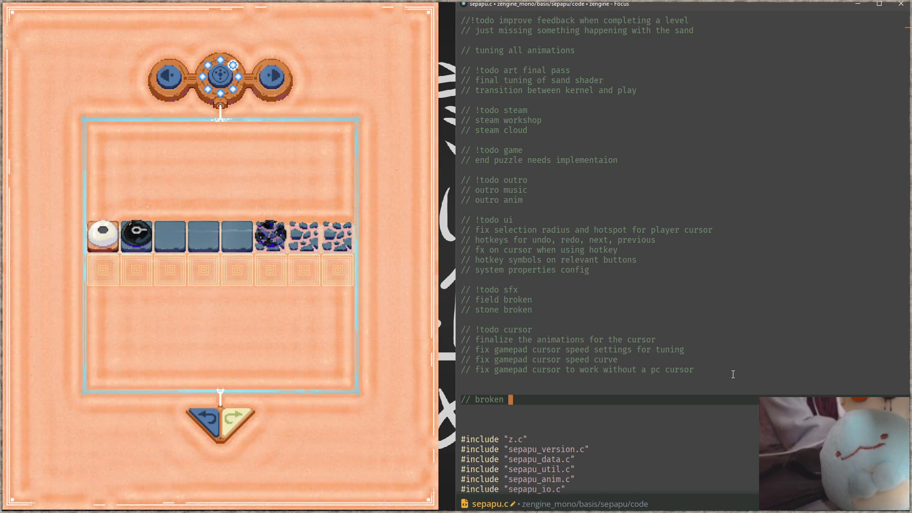
pyautogui.write('tiles lo')
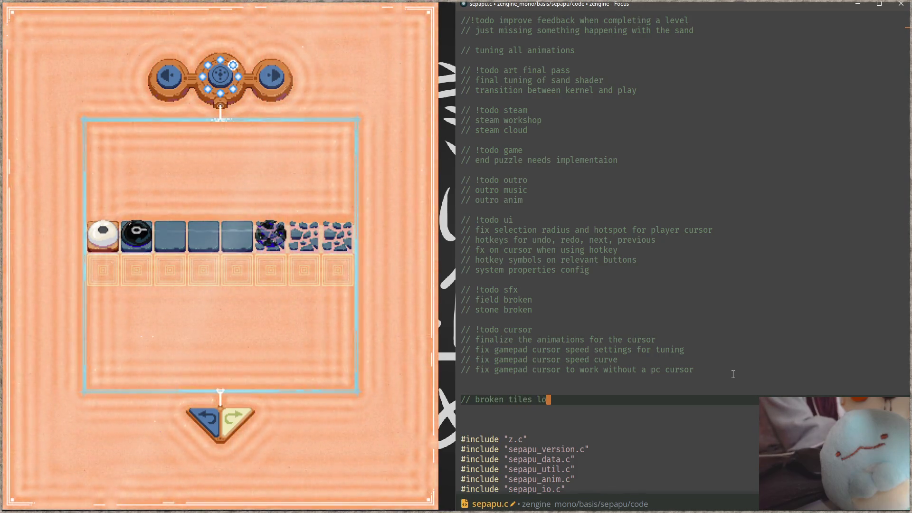
pyautogui.write('ok OK, change co')
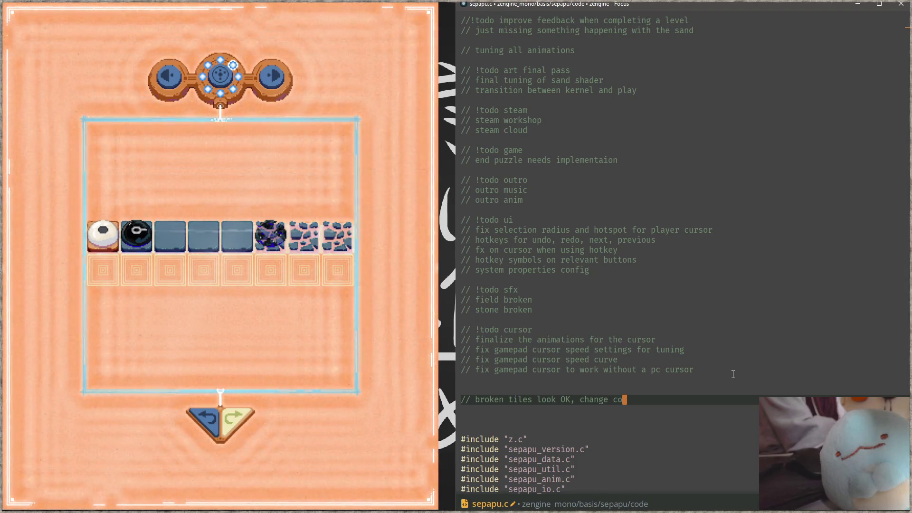
pyautogui.write('lor also maybe')
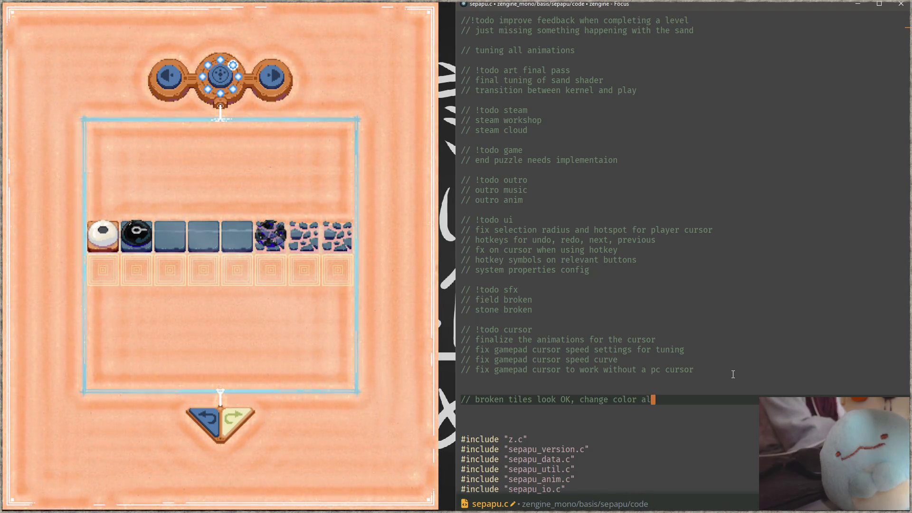
pyautogui.press('Return')
pyautogui.write('/ v')
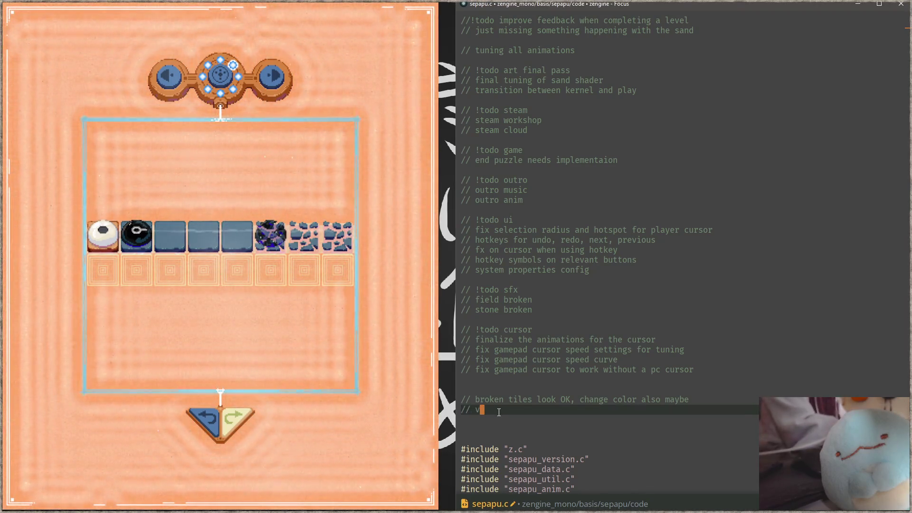
pyautogui.write('isualize sto')
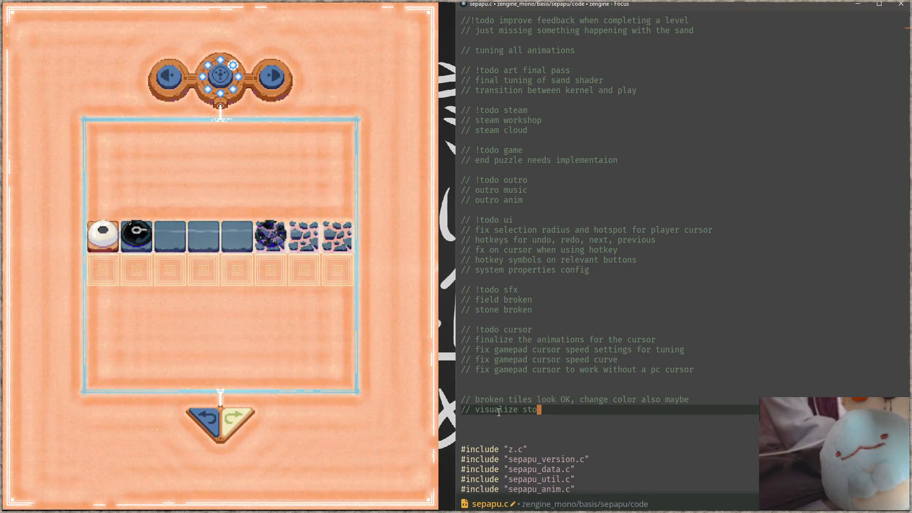
pyautogui.write('ne sight overlay w')
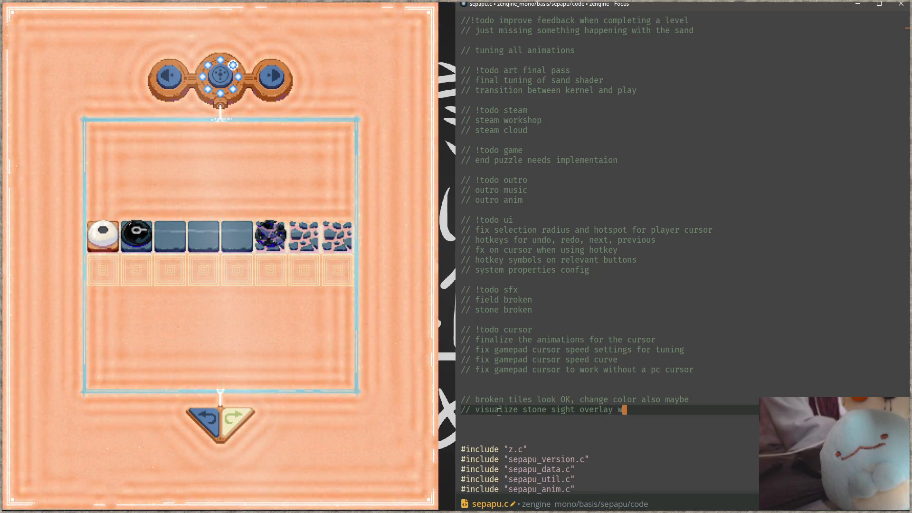
pyautogui.write('hen holding a piece ')
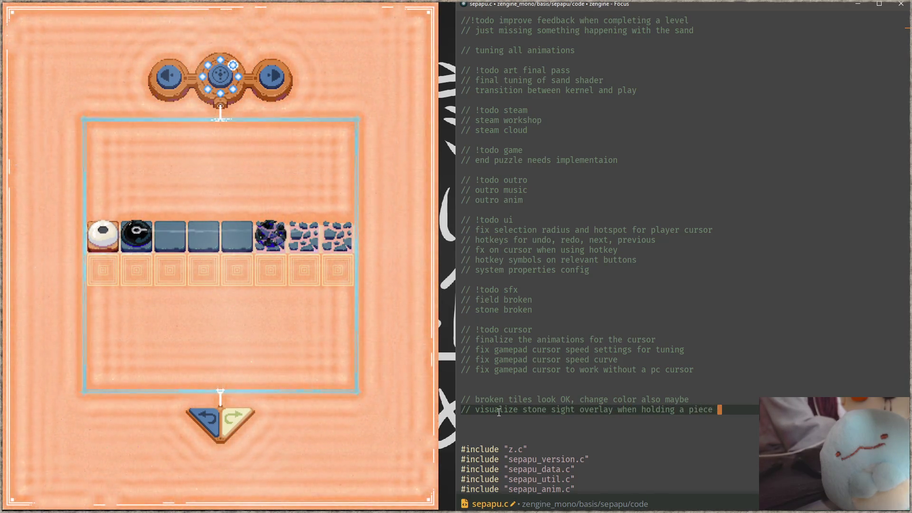
pyautogui.write('to help s')
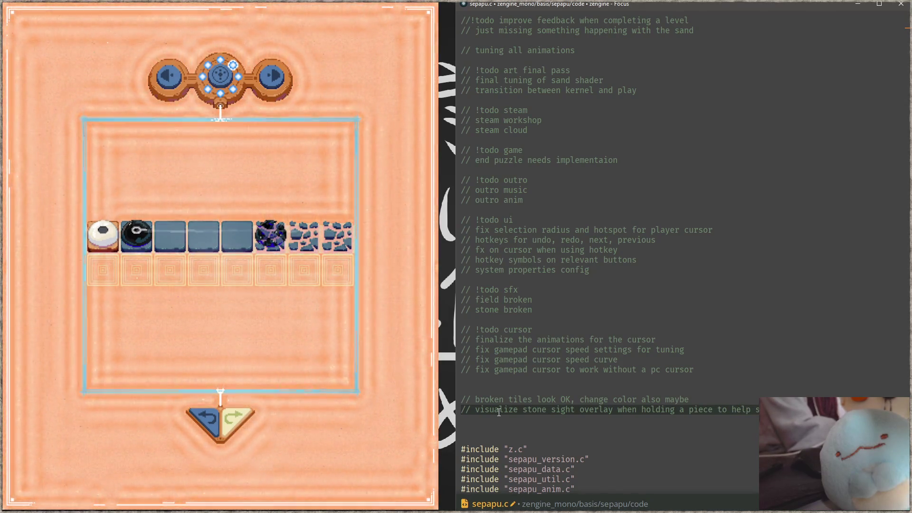
pyautogui.press('Return')
pyautogui.write('// fi')
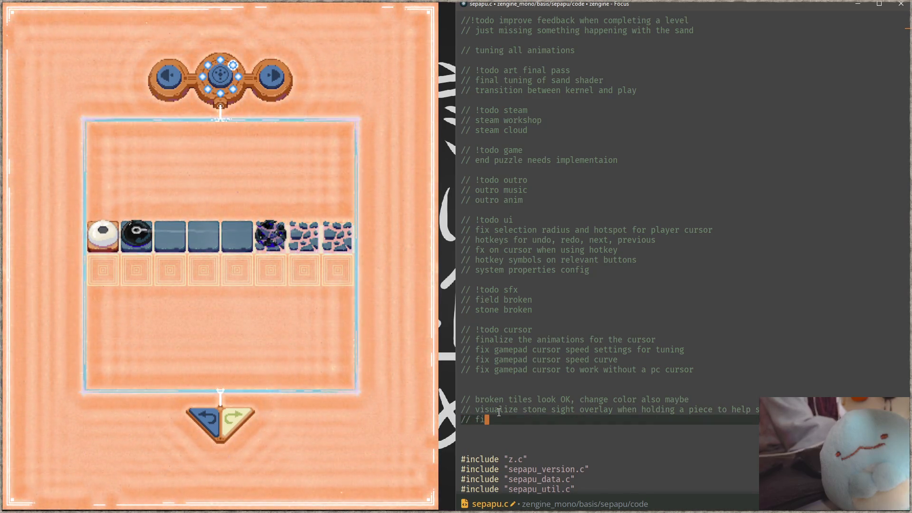
pyautogui.write('x spiral glyp')
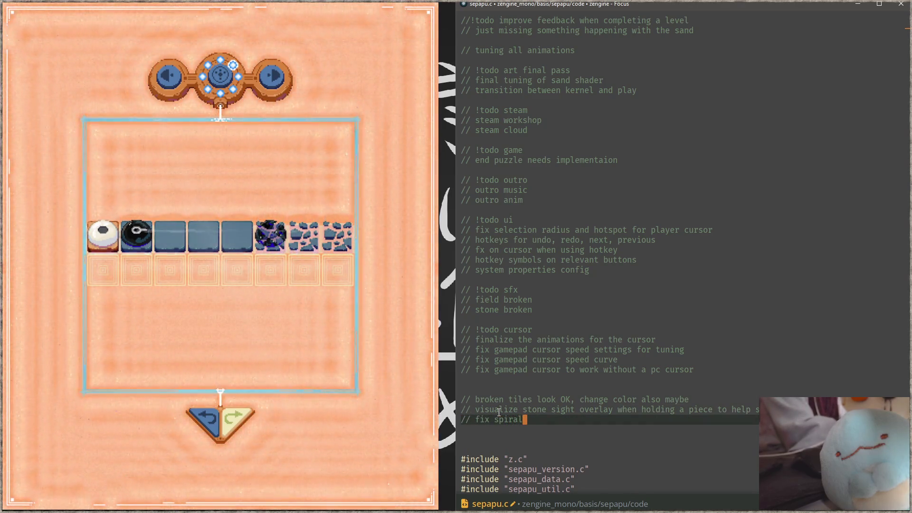
pyautogui.write('hs to be')
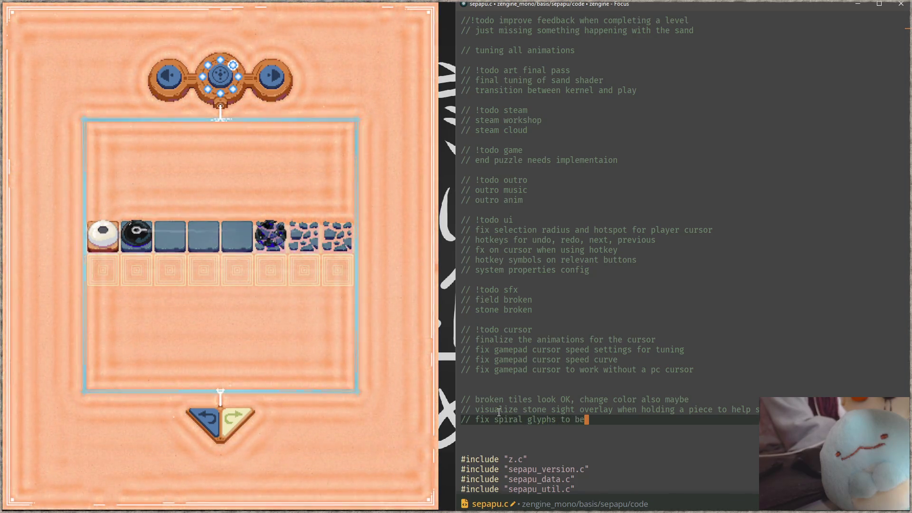
pyautogui.write(' more clear wi')
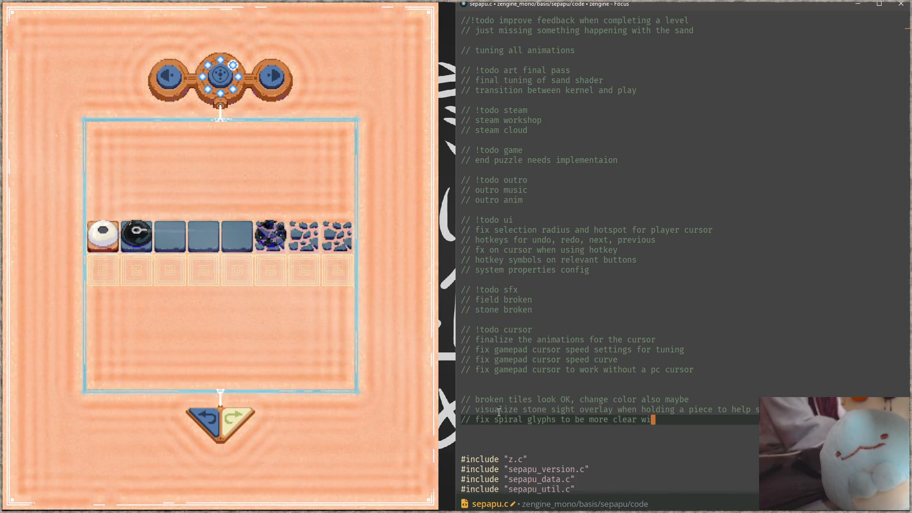
pyautogui.press('BackSpace')
pyautogui.write('hich direction ')
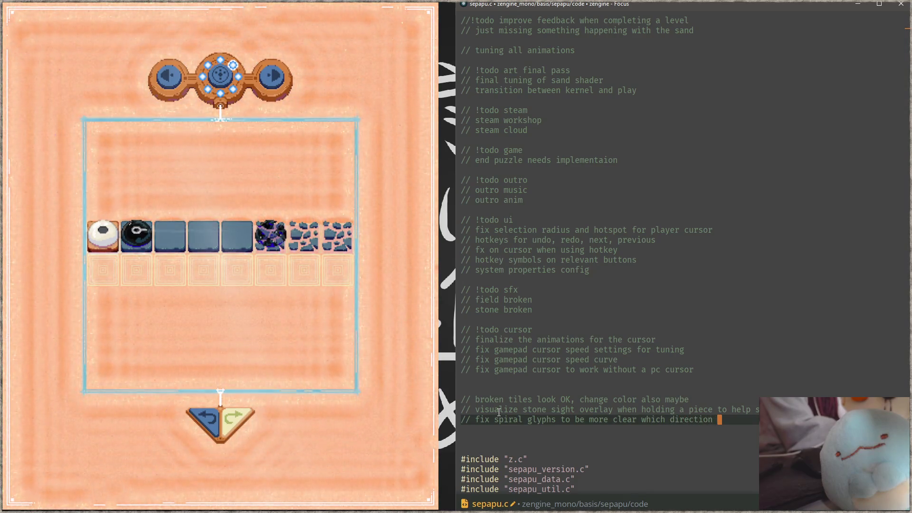
pyautogui.write("they're g")
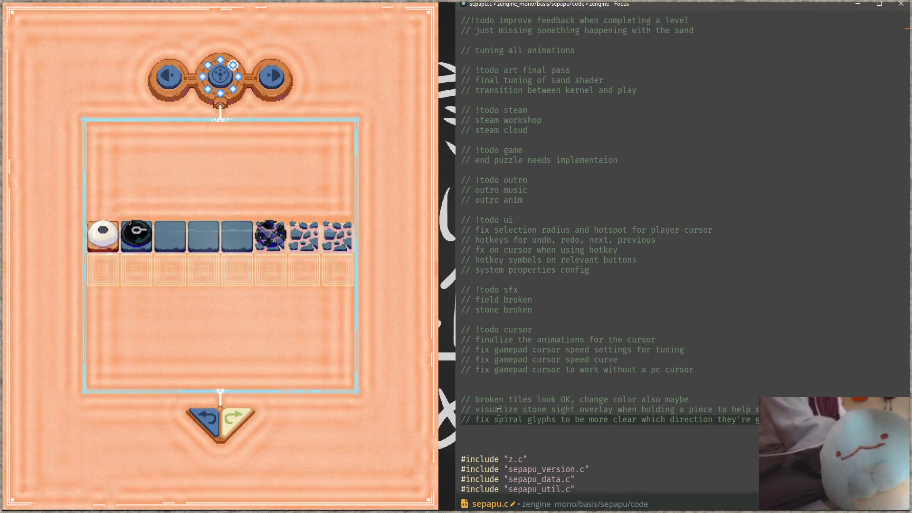
pyautogui.press('Return')
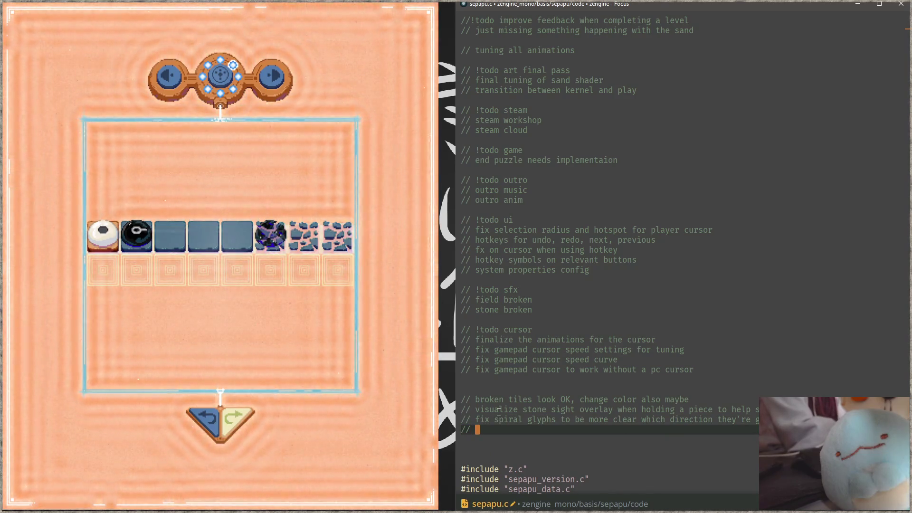
# Add notes 'fade out play border into sand, less harsh' and 'fix colors of play border to be nice'.
pyautogui.write('fade out ')
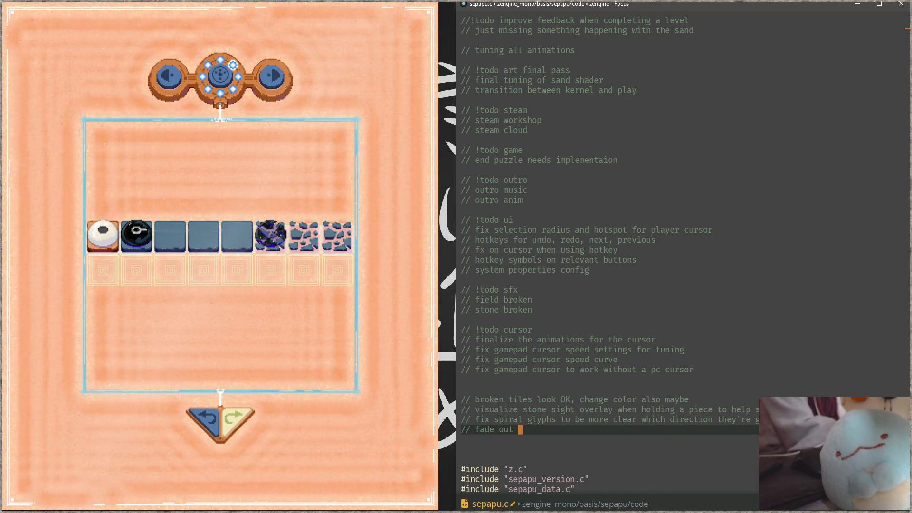
pyautogui.write('play border ')
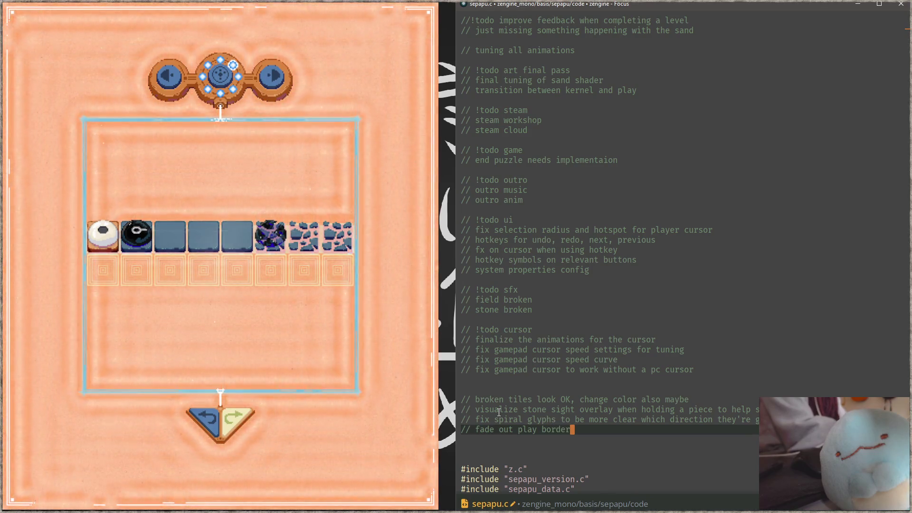
pyautogui.write('into sand')
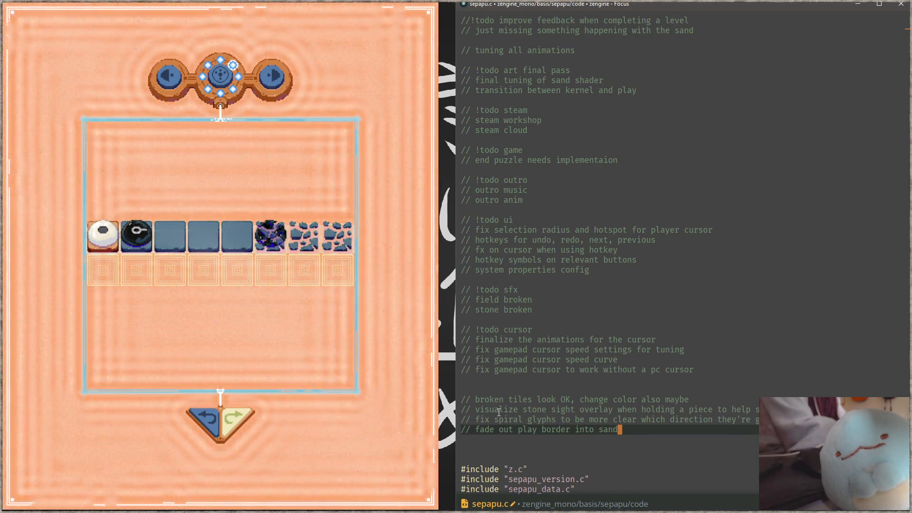
pyautogui.write(', less harsh')
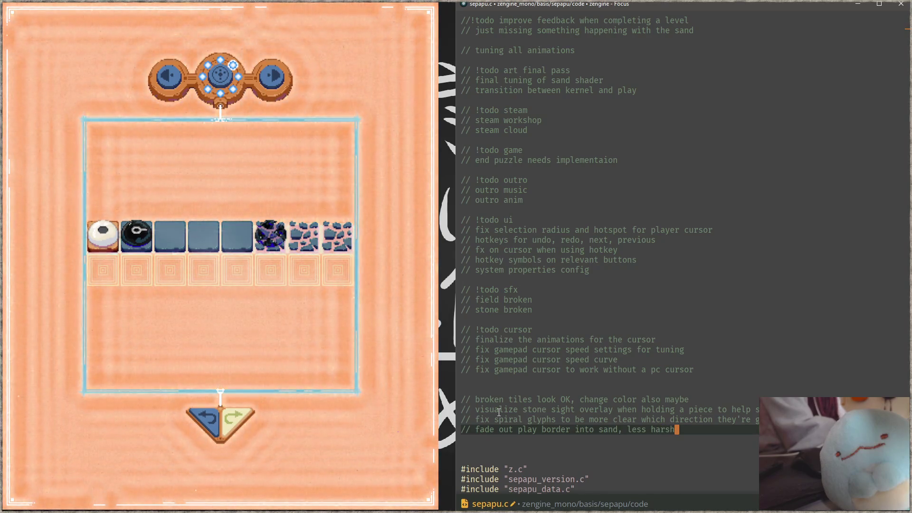
pyautogui.press('Return')
pyautogui.write('ix colo')
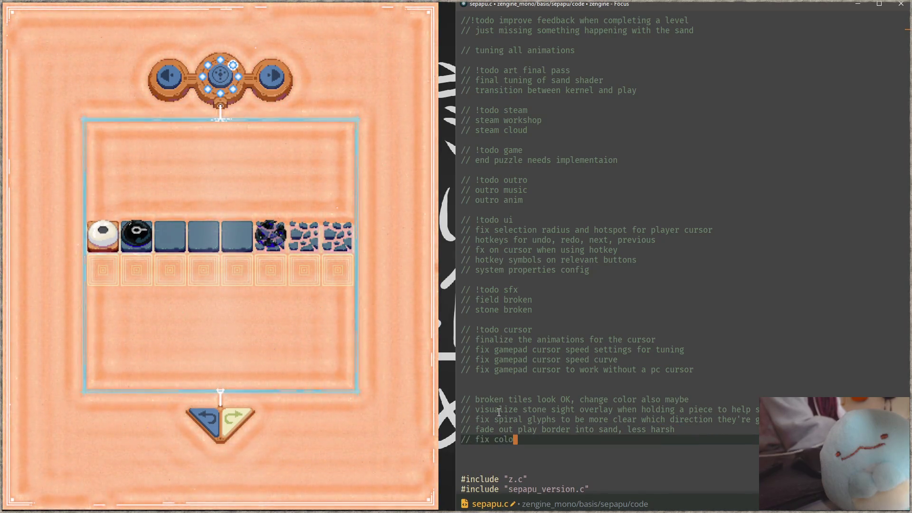
pyautogui.write('rs of play bodr')
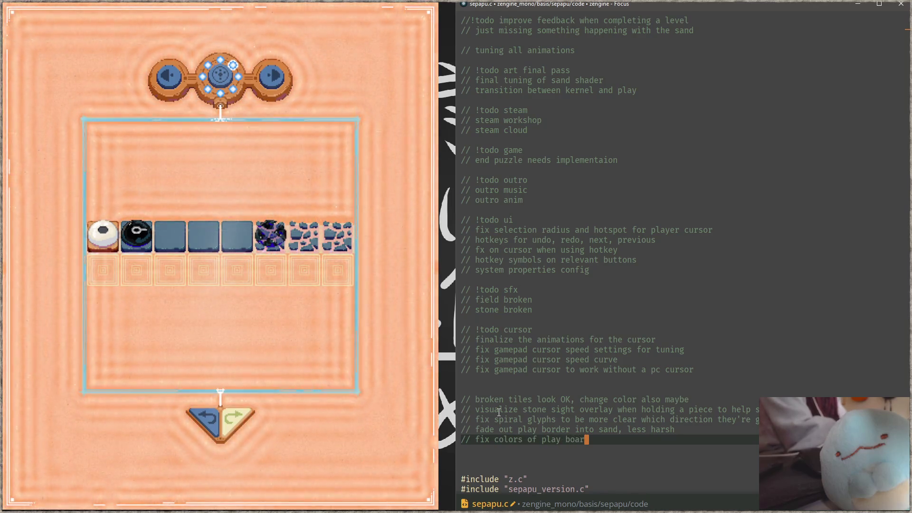
pyautogui.press('BackSpace')
pyautogui.press('BackSpace')
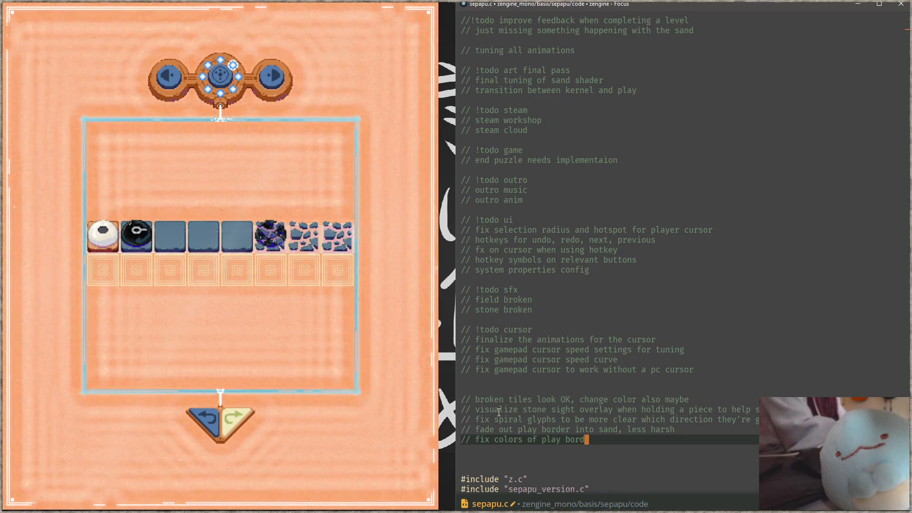
pyautogui.write('rder to be nice')
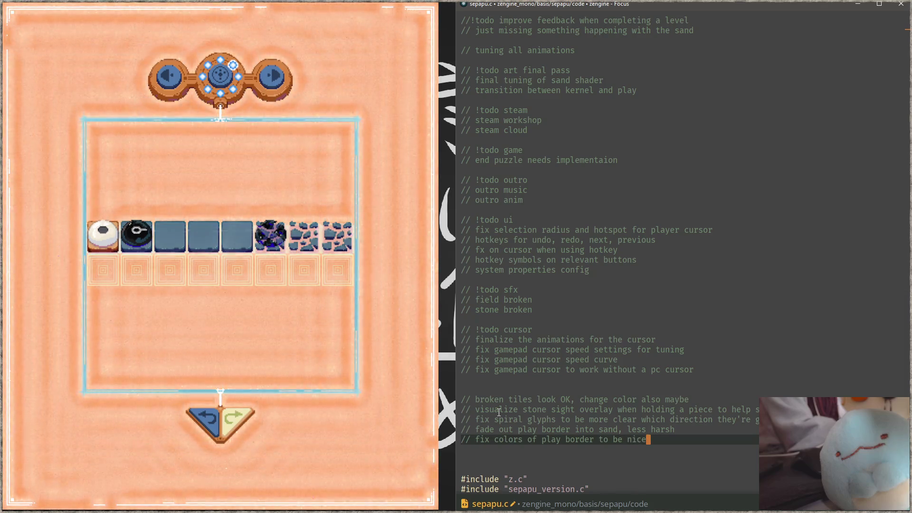
pyautogui.press('Return')
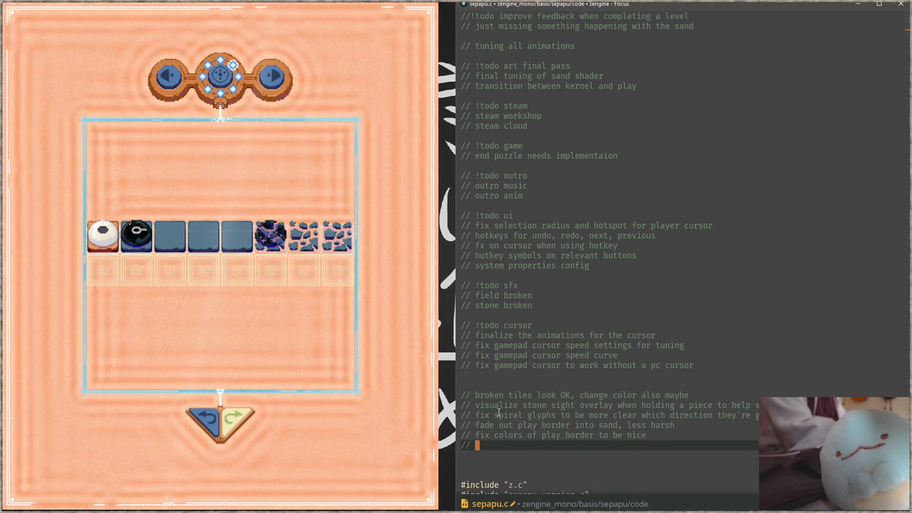
# Add notes on broken stone silhouette, a custom broken tile underneath, and colored tiles waving sand more.
pyautogui.write('fix ')
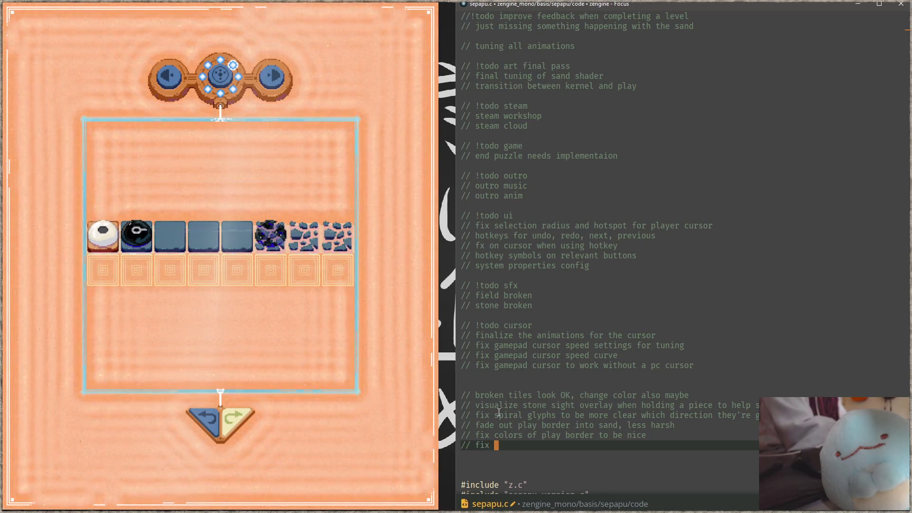
pyautogui.write('broken stones silhouette')
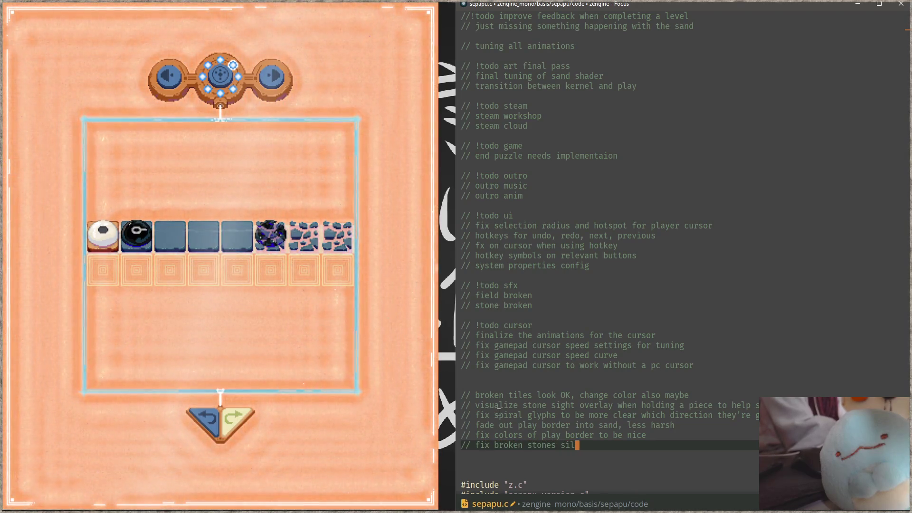
pyautogui.press('Return')
pyautogui.write('us')
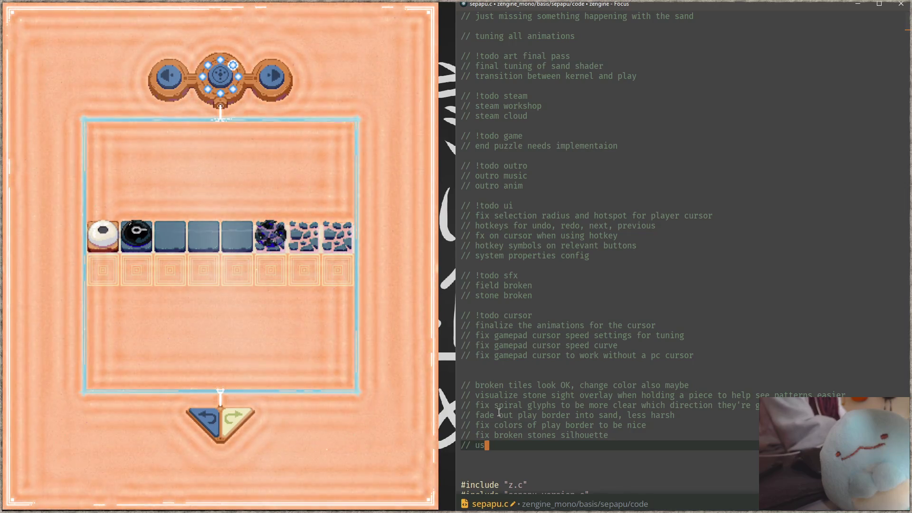
pyautogui.write('e custom ')
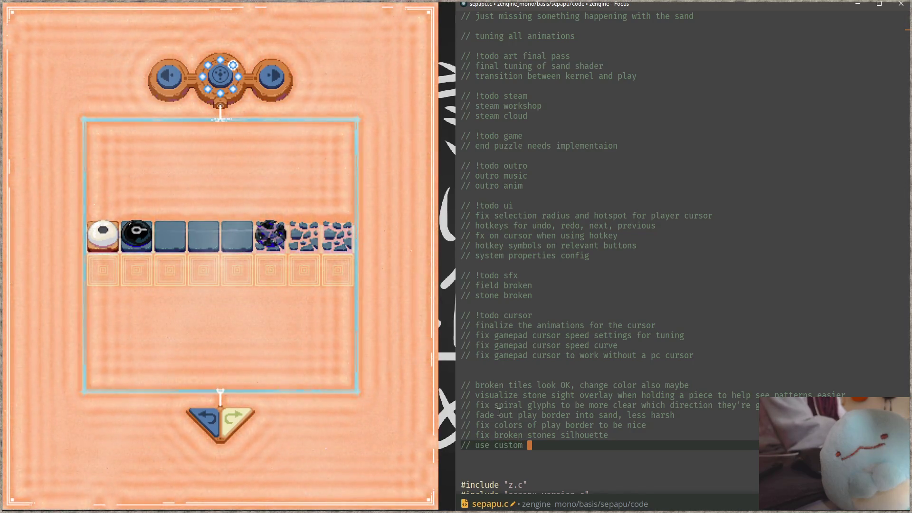
pyautogui.write('broken tile')
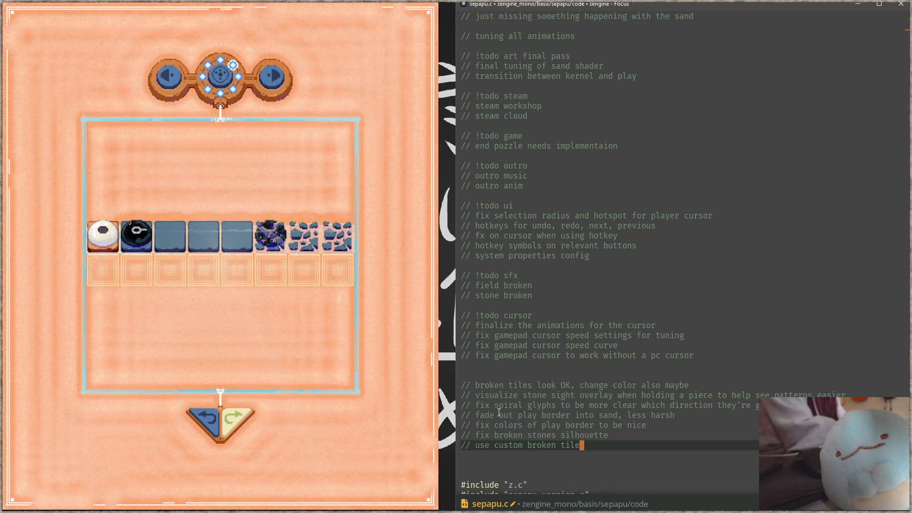
pyautogui.write(' for ')
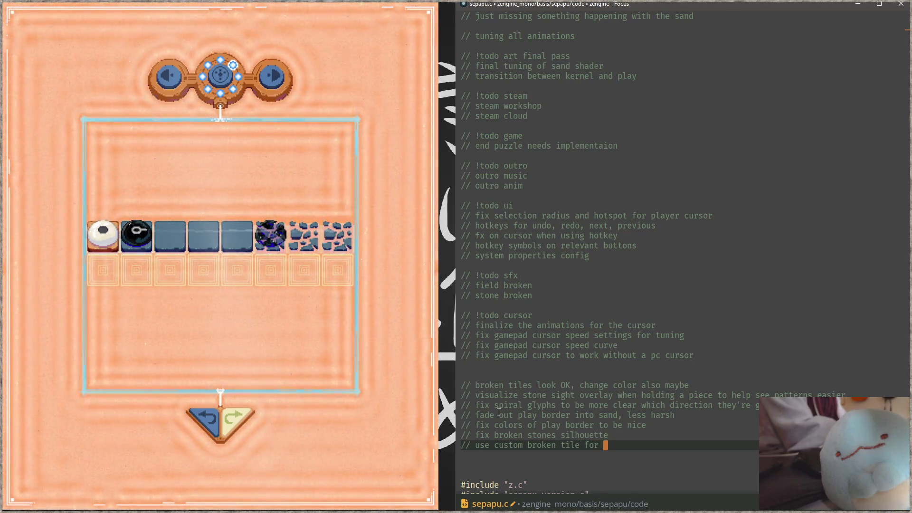
pyautogui.write('underneath ')
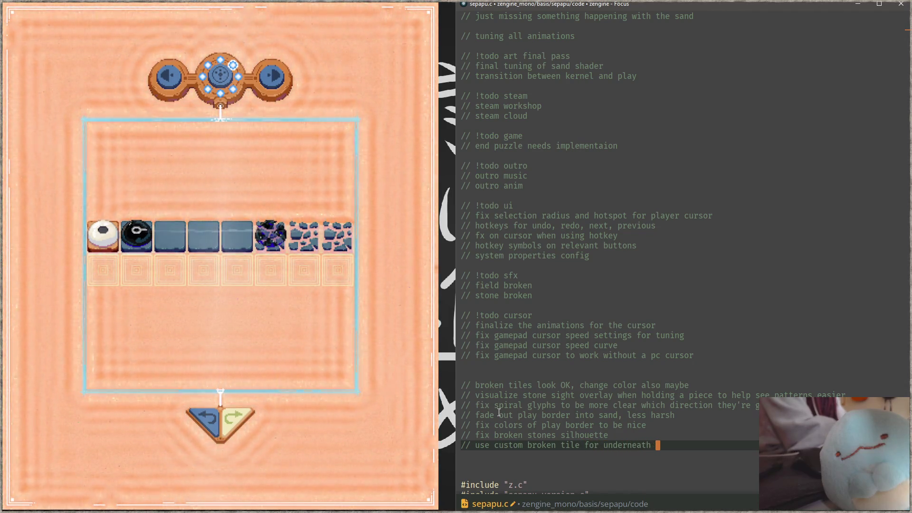
pyautogui.write('broken stones')
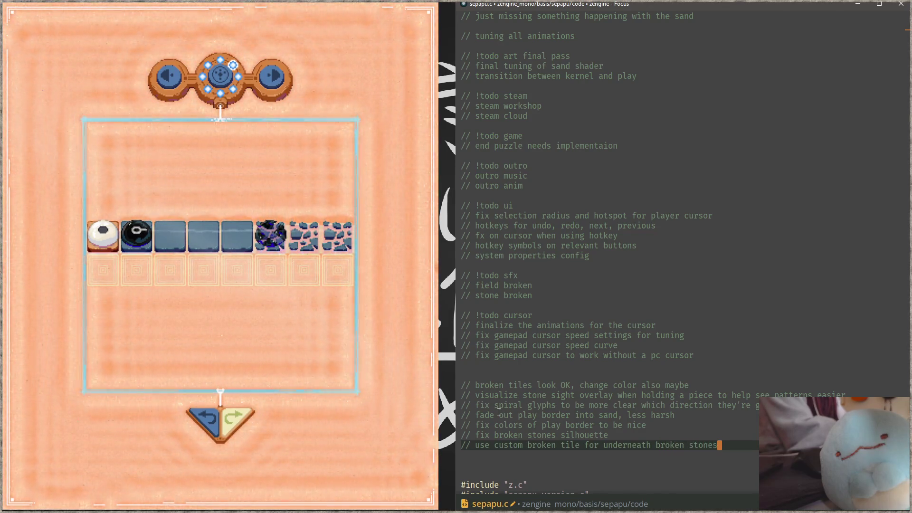
pyautogui.write(' for clar')
pyautogui.press('Return')
pyautogui.write('//')
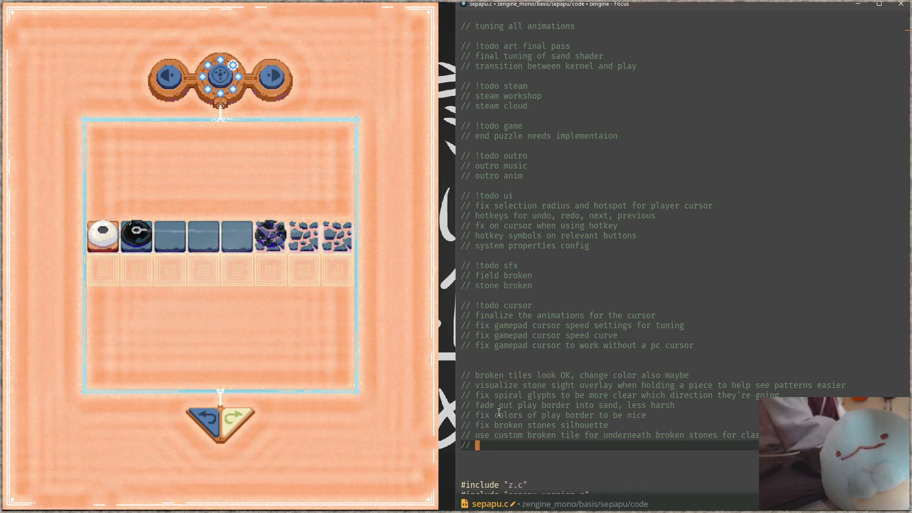
pyautogui.write('colore')
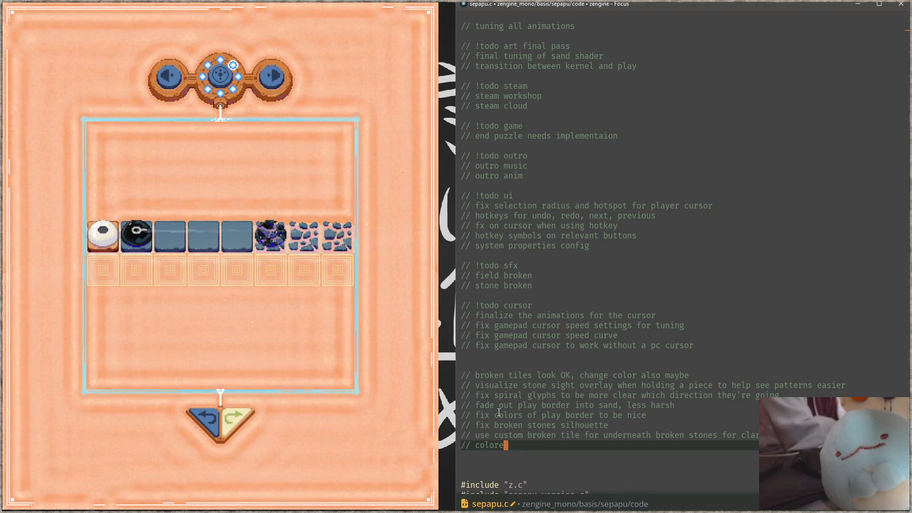
pyautogui.write('d tiles')
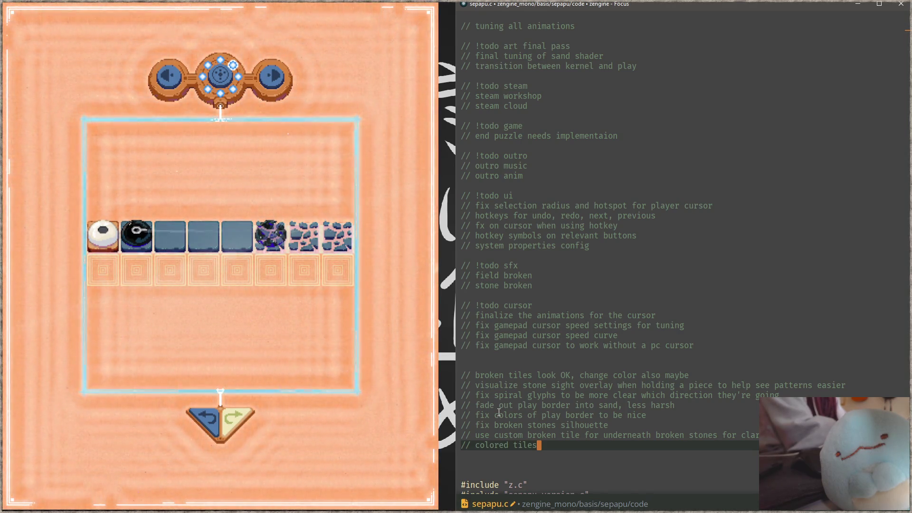
pyautogui.write(' wave th e')
pyautogui.press('BackSpace')
pyautogui.press('BackSpace')
pyautogui.press('BackSpace')
pyautogui.write('e sand more than non colored ')
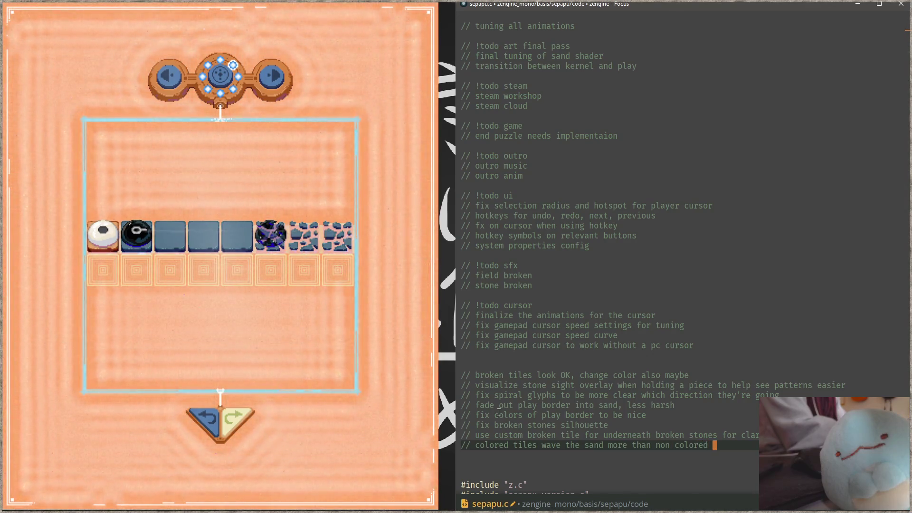
pyautogui.write('ties')
pyautogui.press('BackSpace')
pyautogui.write('les')
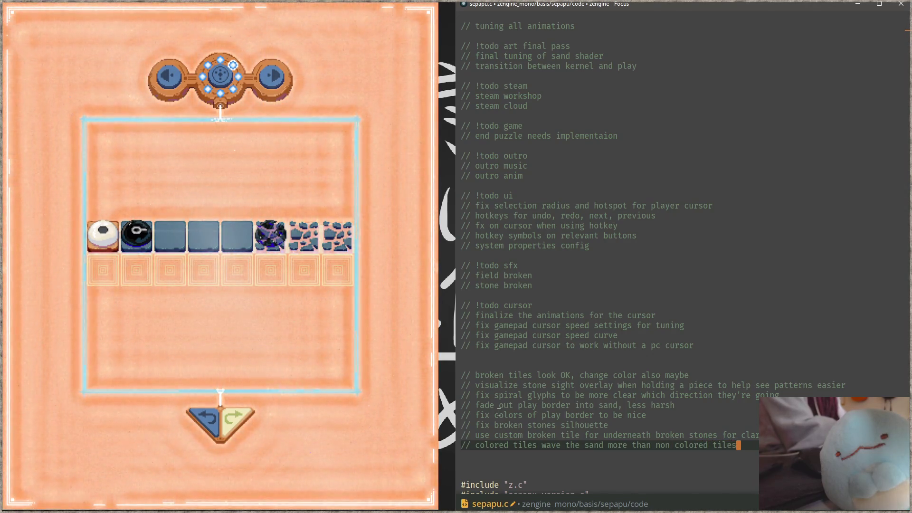
pyautogui.press('Return')
# Add notes for a lazery sightline with particles and an animation when square stones remove fields from play.
pyautogui.write('/ ')
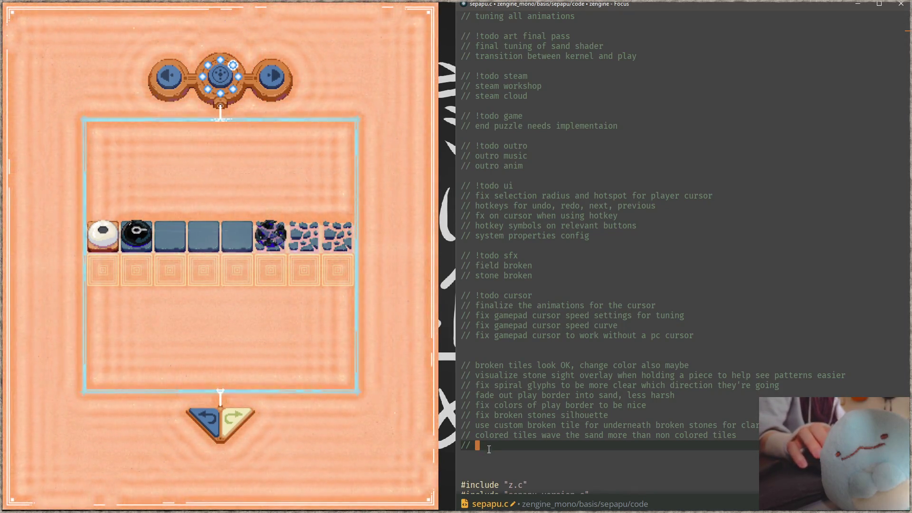
pyautogui.write('make sightline')
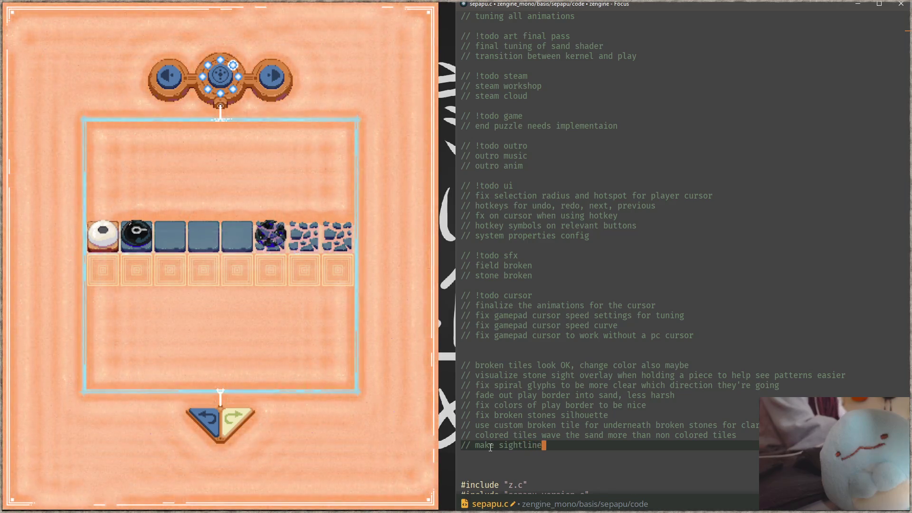
pyautogui.write(' more lazery, ')
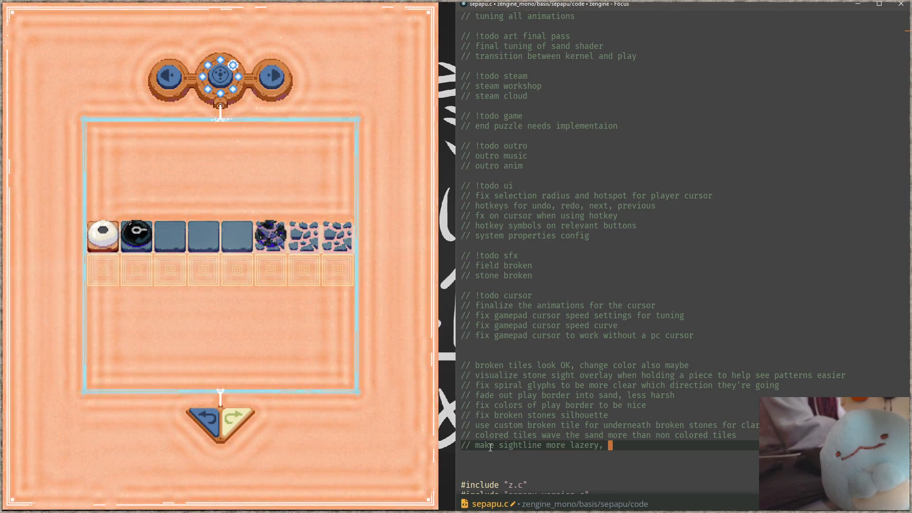
pyautogui.write('add some particles maybe')
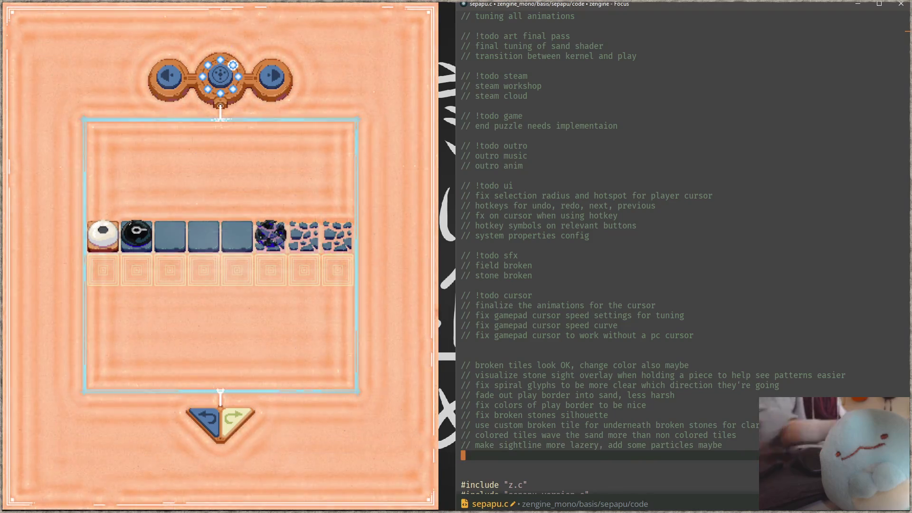
pyautogui.press('Return')
pyautogui.write('// animation ')
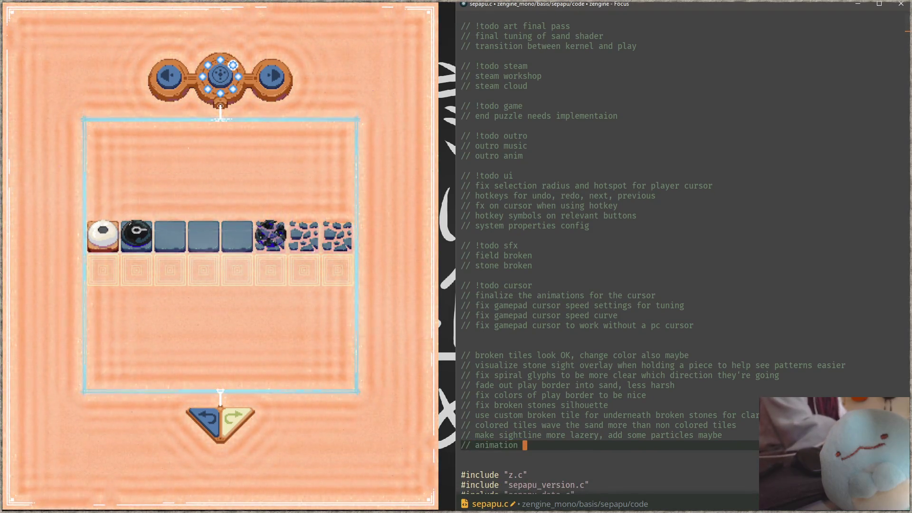
pyautogui.write('when square so')
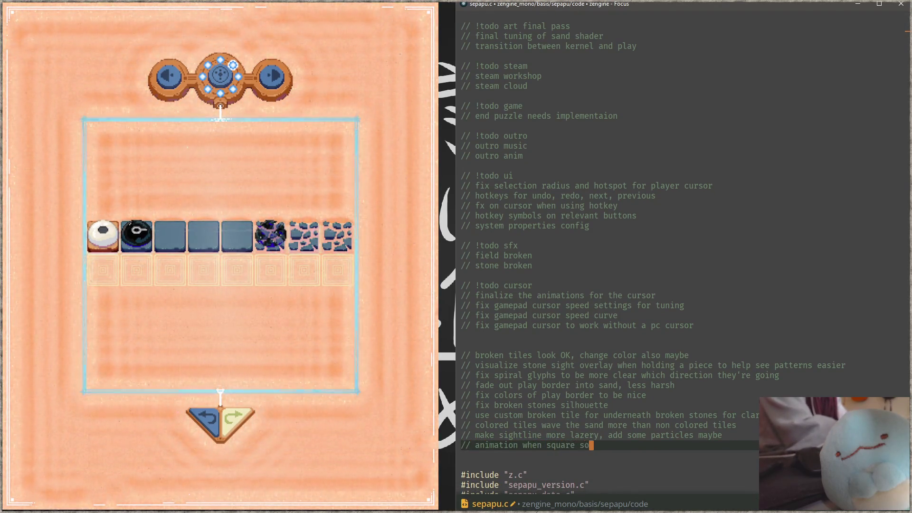
pyautogui.press('BackSpace')
pyautogui.write('tone removed')
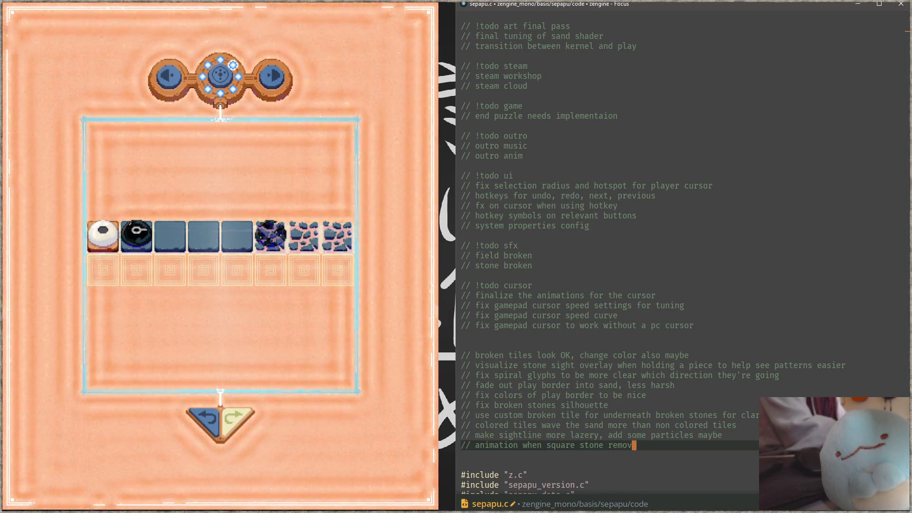
pyautogui.press('BackSpace')
pyautogui.press('BackSpace')
pyautogui.write('s fei')
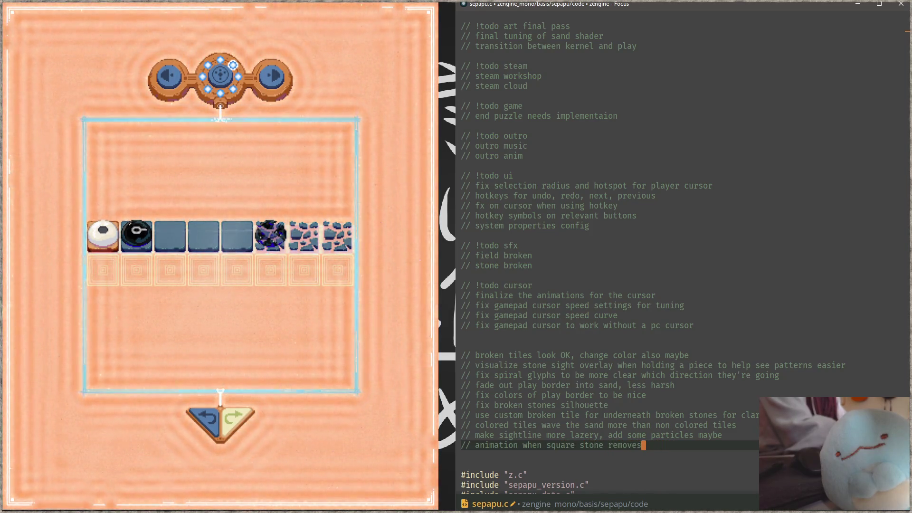
pyautogui.press('BackSpace')
pyautogui.press('BackSpace')
pyautogui.write('ield from paly')
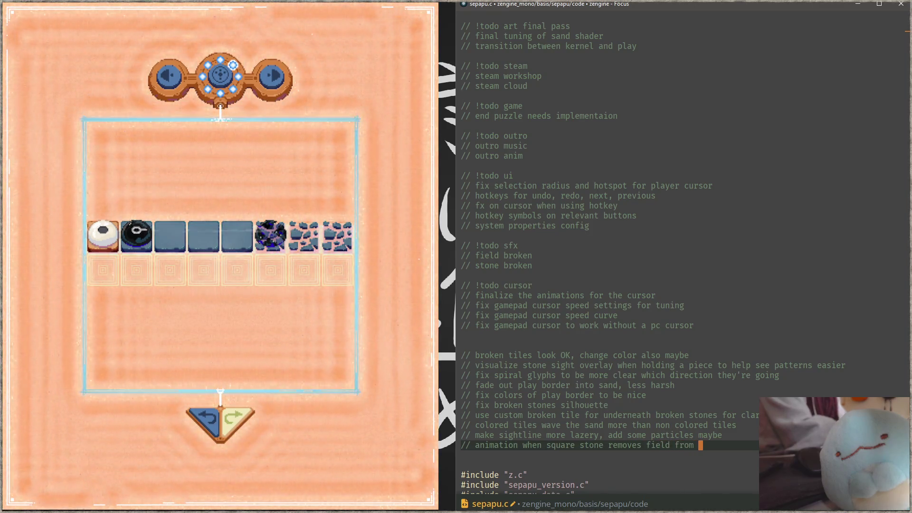
pyautogui.press('BackSpace')
pyautogui.press('BackSpace')
pyautogui.press('BackSpace')
pyautogui.write('lay (squash')
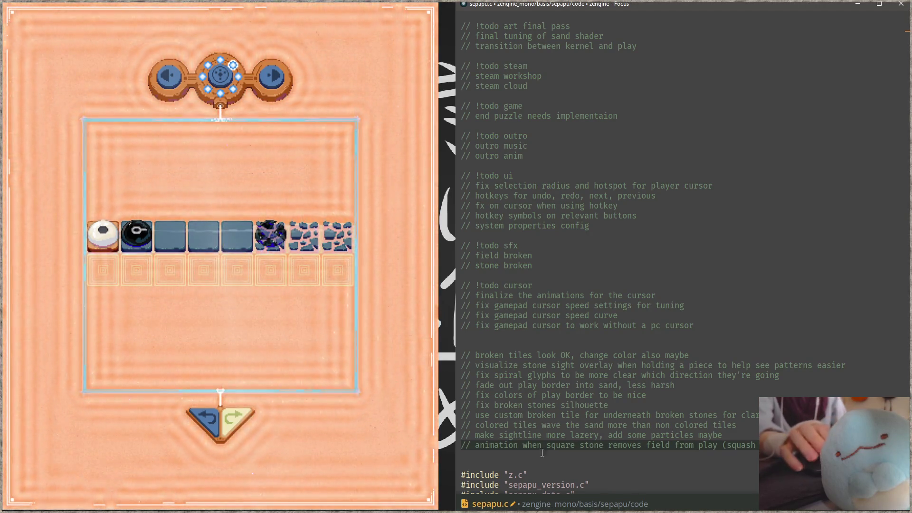
pyautogui.click(254, 306)
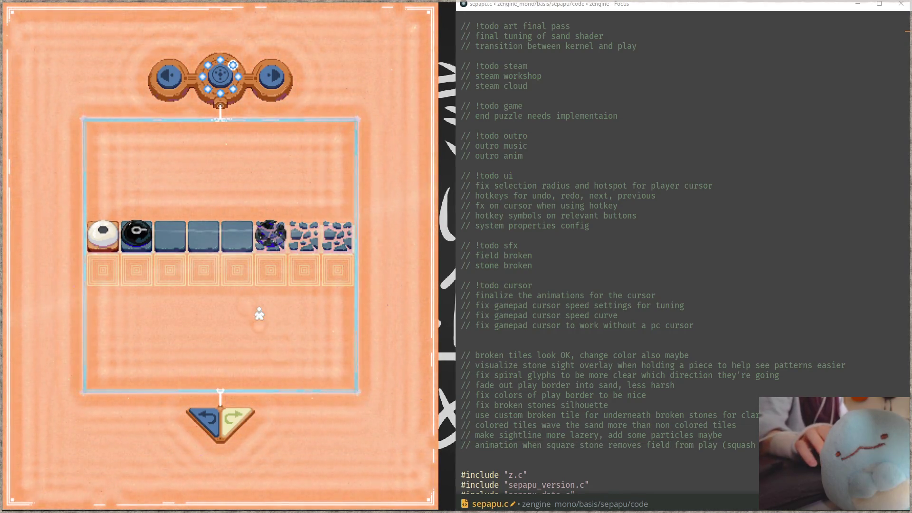
pyautogui.hotkey('alt', 'Tab')
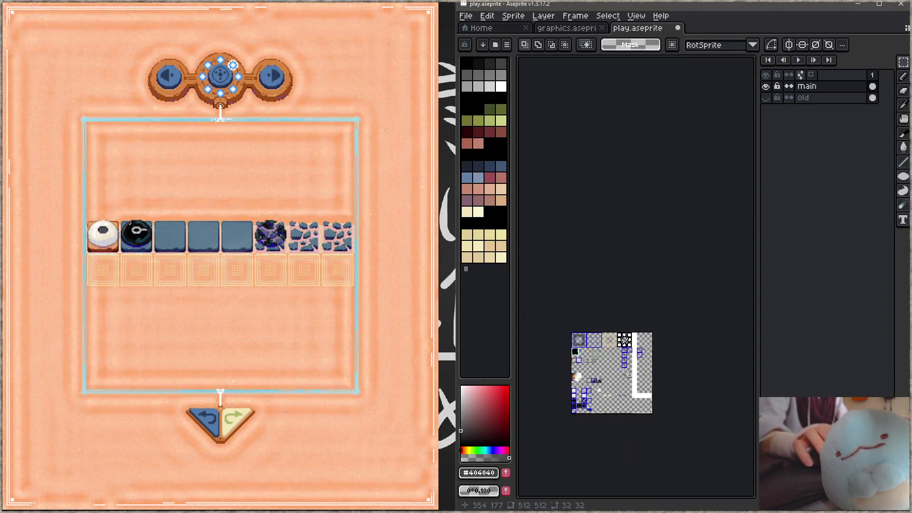
pyautogui.moveTo(627, 361)
pyautogui.mouseDown()
pyautogui.moveTo(727, 267)
pyautogui.moveTo(751, 199)
pyautogui.moveTo(741, 328)
pyautogui.moveTo(719, 402)
pyautogui.moveTo(664, 428)
pyautogui.moveTo(586, 283)
pyautogui.moveTo(519, 197)
pyautogui.moveTo(519, 301)
pyautogui.moveTo(728, 427)
pyautogui.mouseUp()
pyautogui.scroll(5, 726, 268)
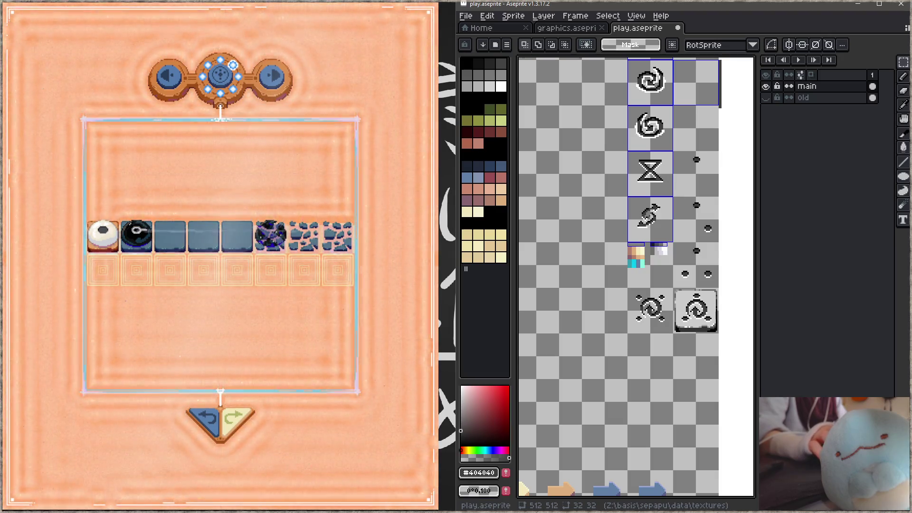
pyautogui.hotkey('alt', 'Tab')
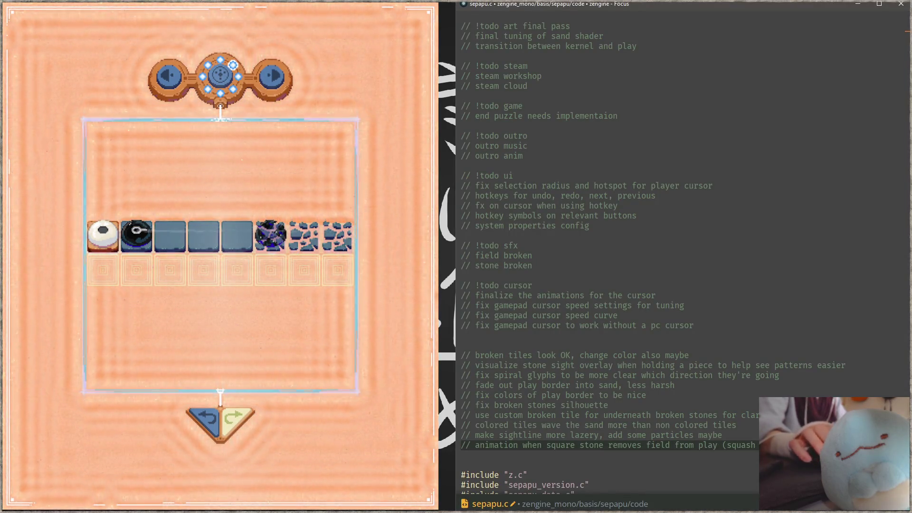
# Append '// final level in relic complete animation' to the notes, then refocus the game window.
pyautogui.press('Return')
pyautogui.write('// final ')
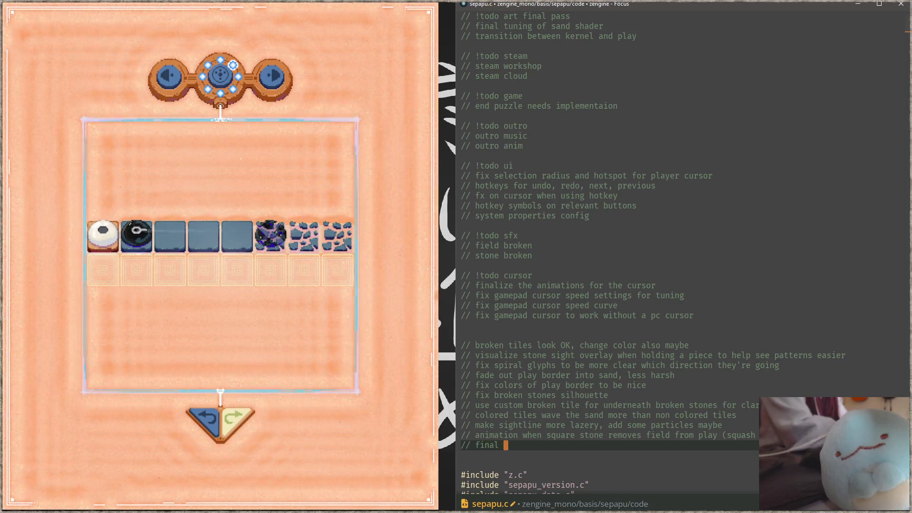
pyautogui.write('level in relic complete ')
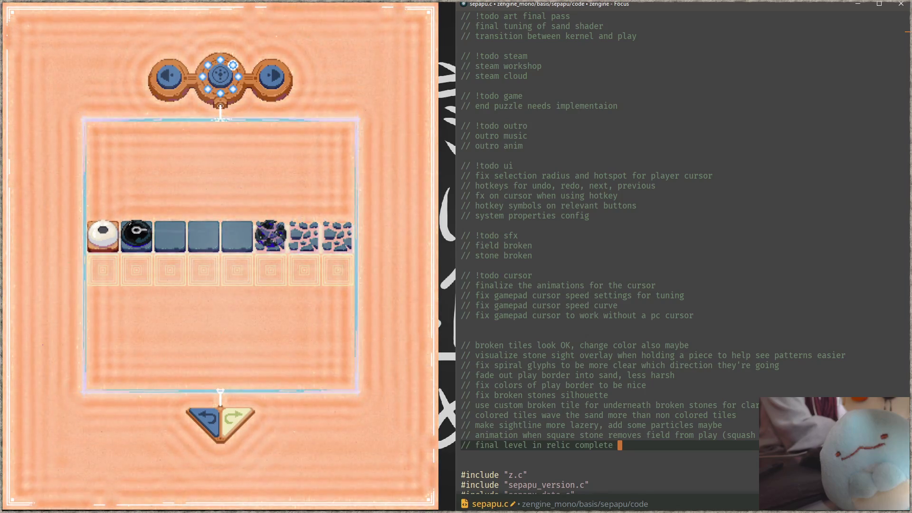
pyautogui.write('animation')
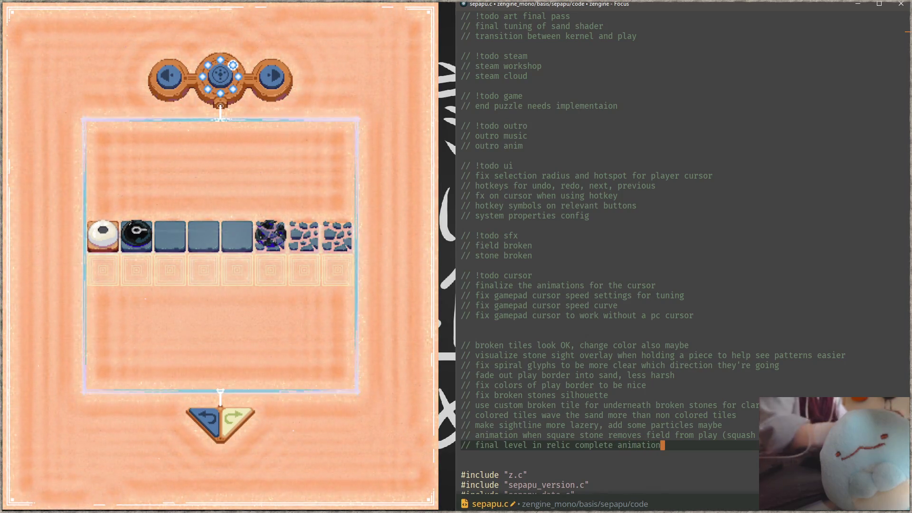
pyautogui.click(750, 456)
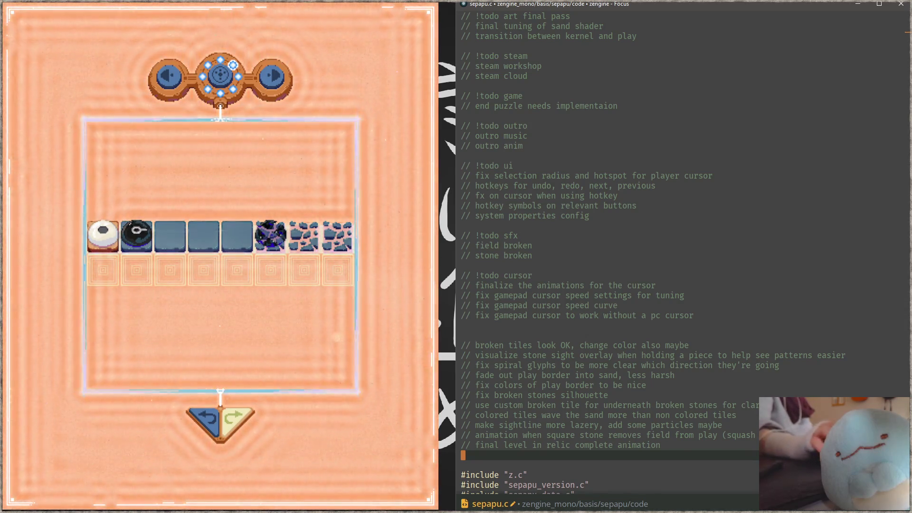
pyautogui.click(271, 351)
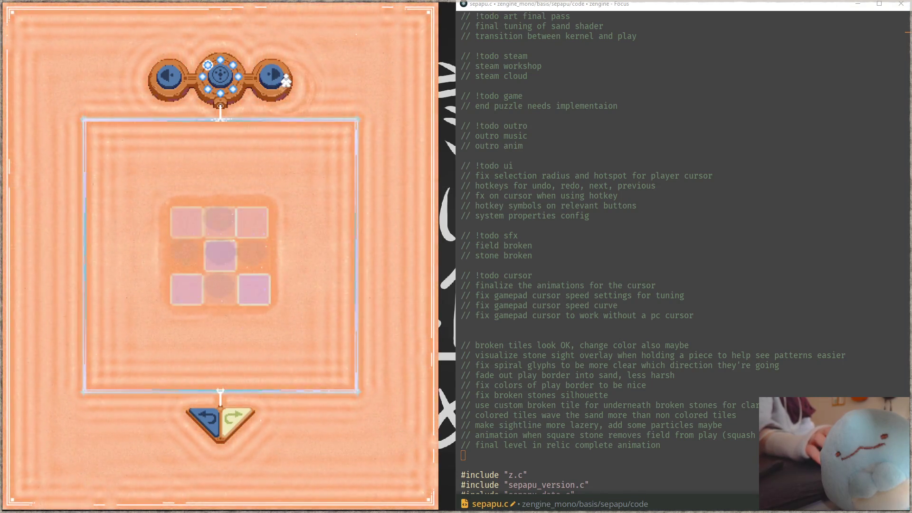
# Advance to the next 3x3 puzzle, turn all stones black, and exit to the relic menu.
pyautogui.click(285, 80)
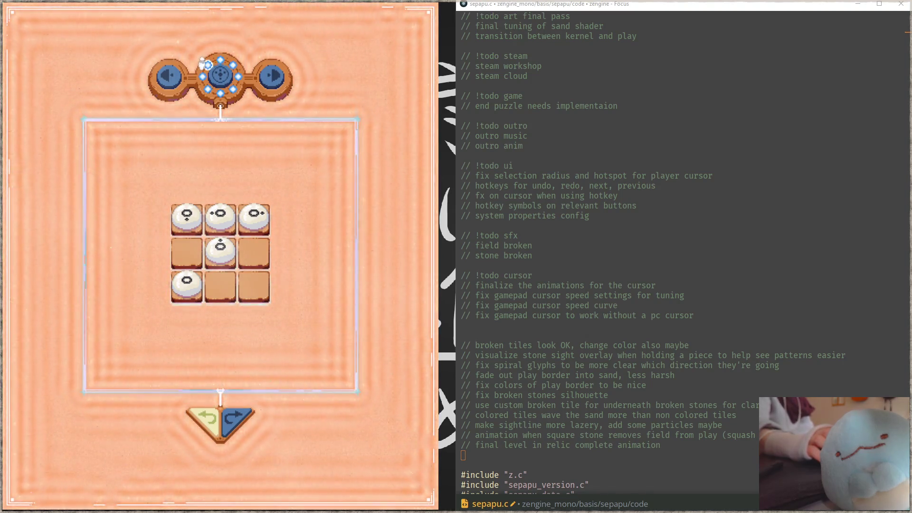
pyautogui.click(220, 236)
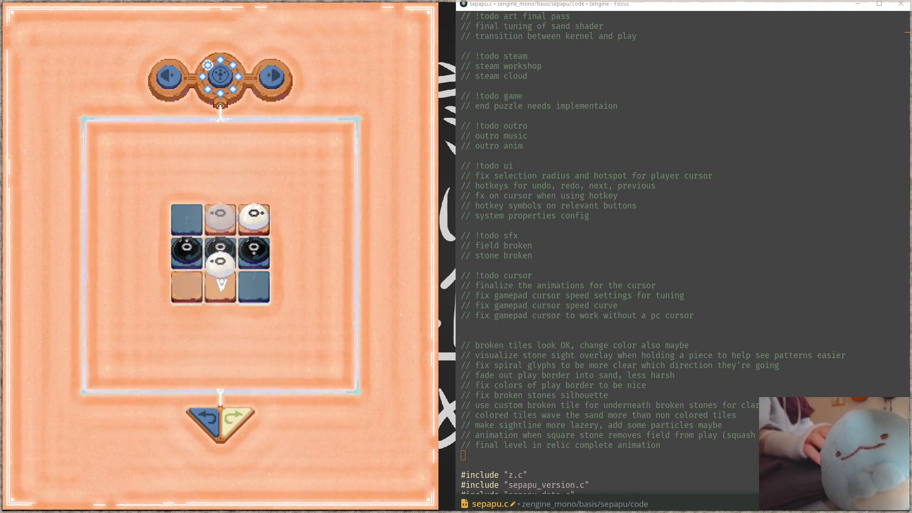
pyautogui.click(219, 222)
pyautogui.click(219, 221)
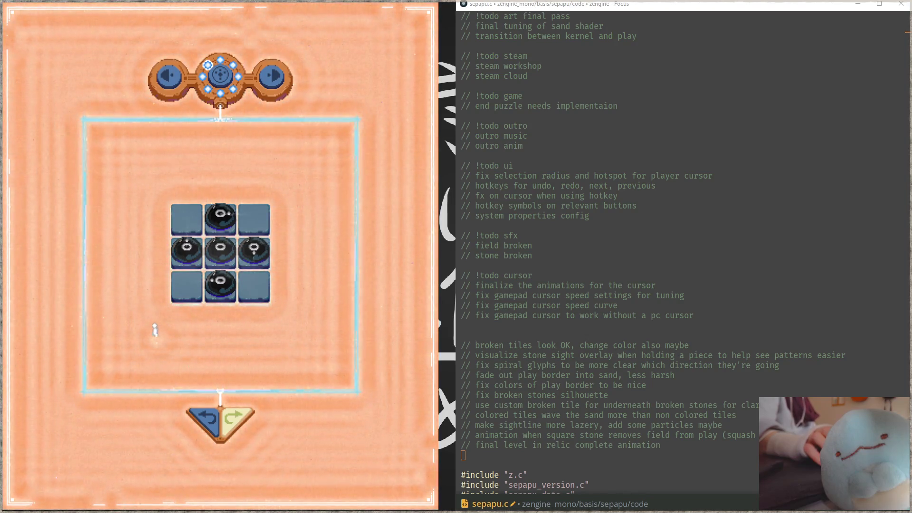
pyautogui.click(233, 70)
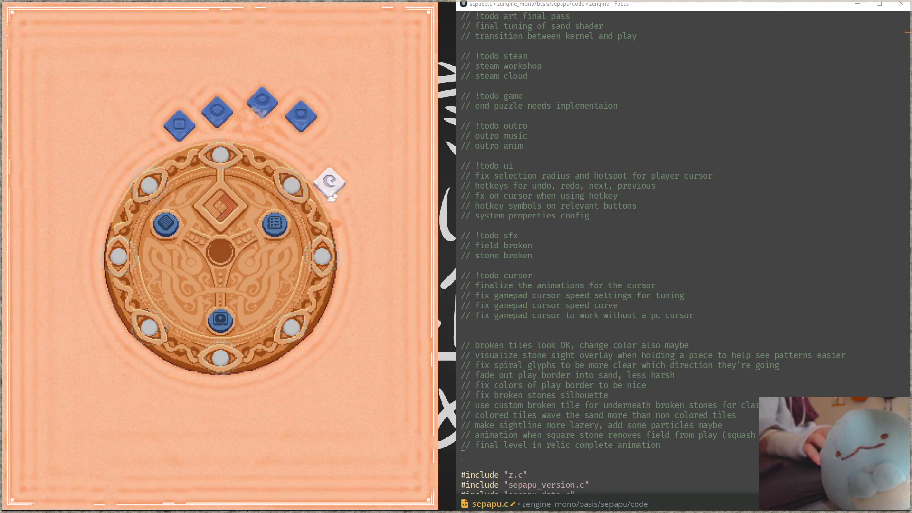
# Slot the spiral stone into the relic, enter its board, skip ahead a level, and hide the debug overlay.
pyautogui.moveTo(329, 182); pyautogui.dragTo(220, 204)
pyautogui.click(230, 327)
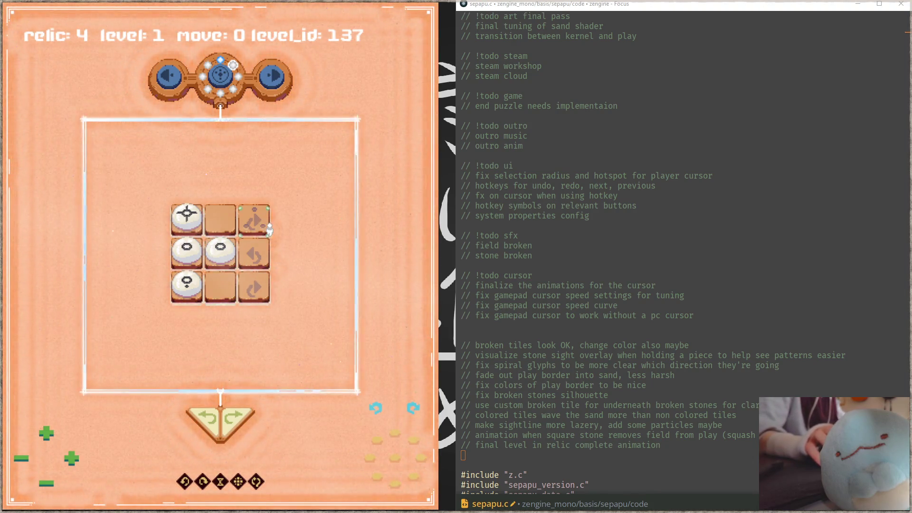
pyautogui.click(257, 480)
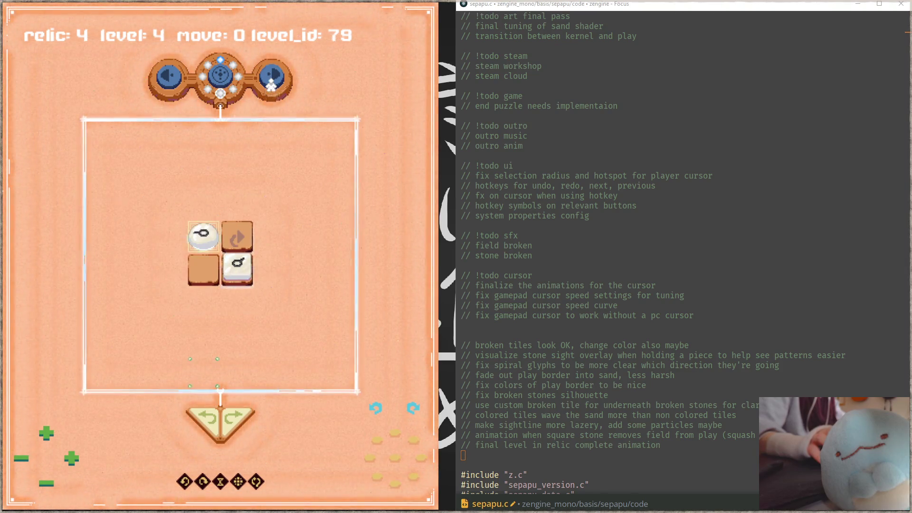
pyautogui.press('F1')
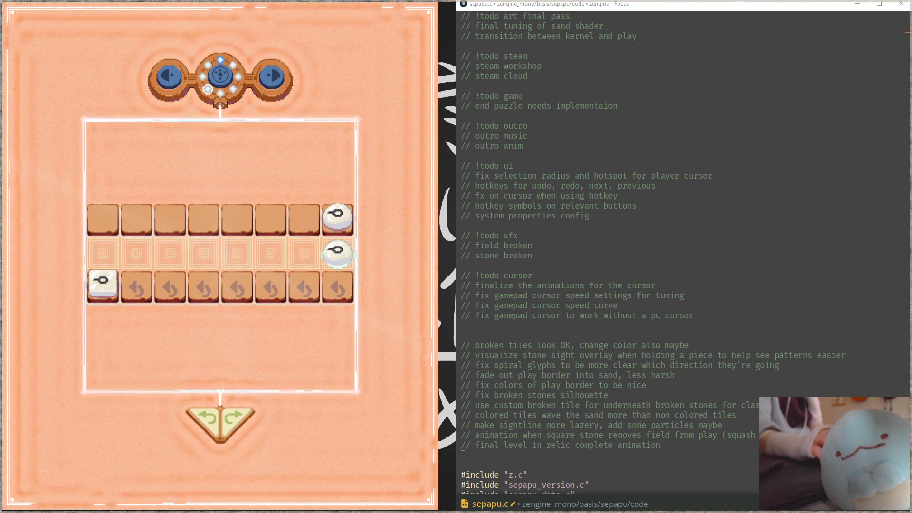
# Play the long three-row level by moving three white stones between the arrow tiles.
pyautogui.moveTo(103, 284)
pyautogui.mouseDown()
pyautogui.moveTo(183, 282)
pyautogui.moveTo(203, 292)
pyautogui.mouseUp()
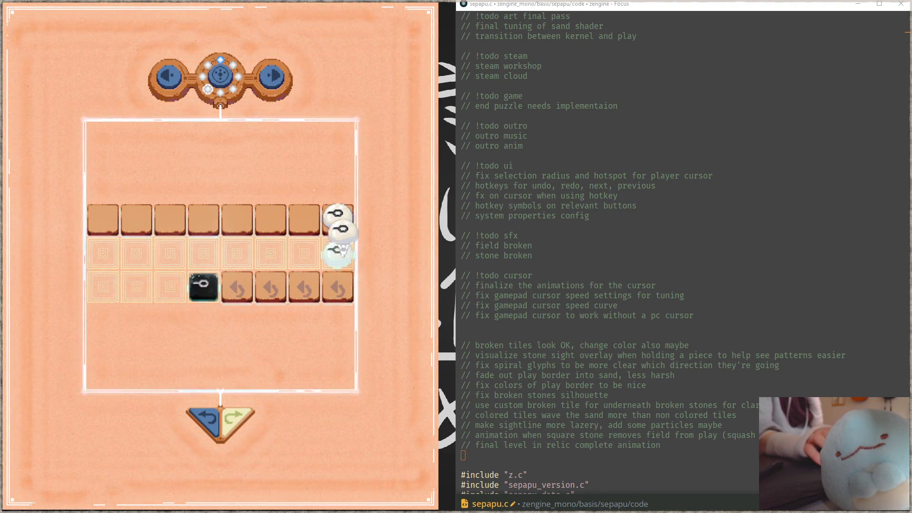
pyautogui.moveTo(343, 251); pyautogui.dragTo(347, 292)
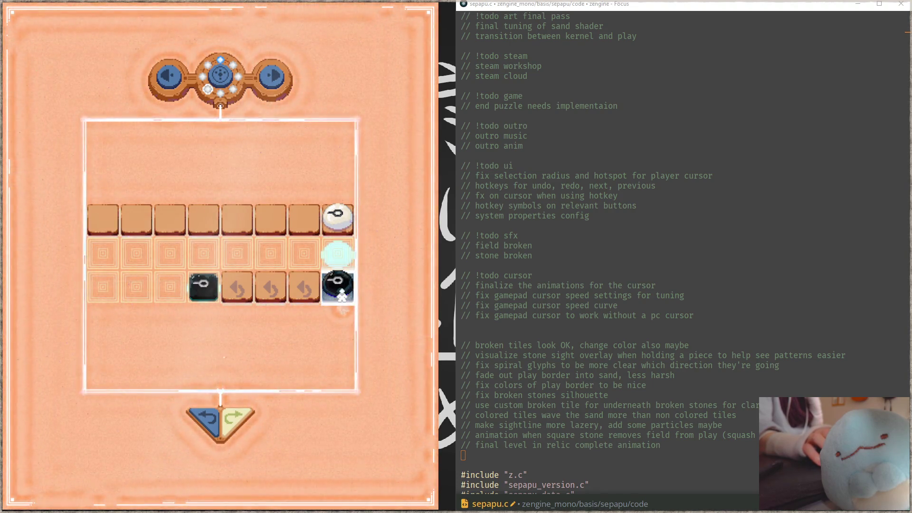
pyautogui.moveTo(339, 220)
pyautogui.mouseDown()
pyautogui.moveTo(349, 222)
pyautogui.moveTo(79, 217)
pyautogui.moveTo(103, 222)
pyautogui.mouseUp()
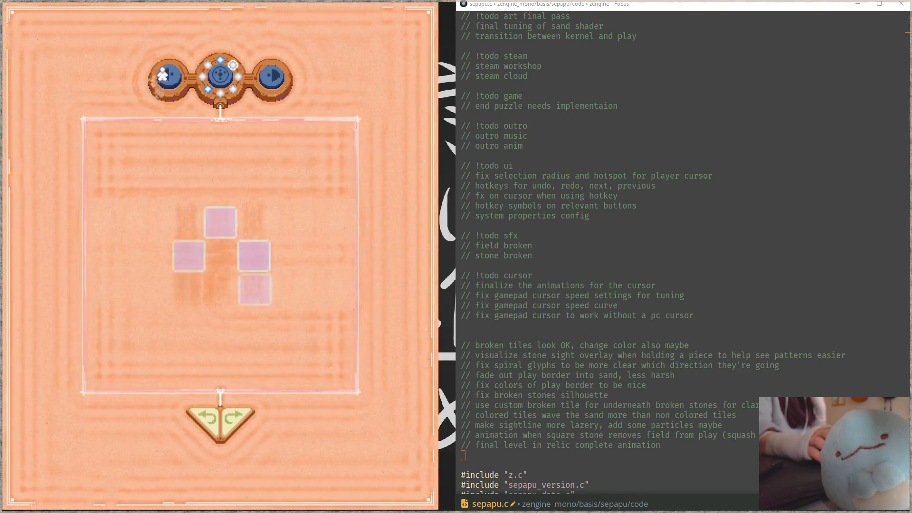
# Advance to the 3x3 level, slide a middle-left stone to middle-right, then return to sepapu.c's last todo.
pyautogui.click(162, 74)
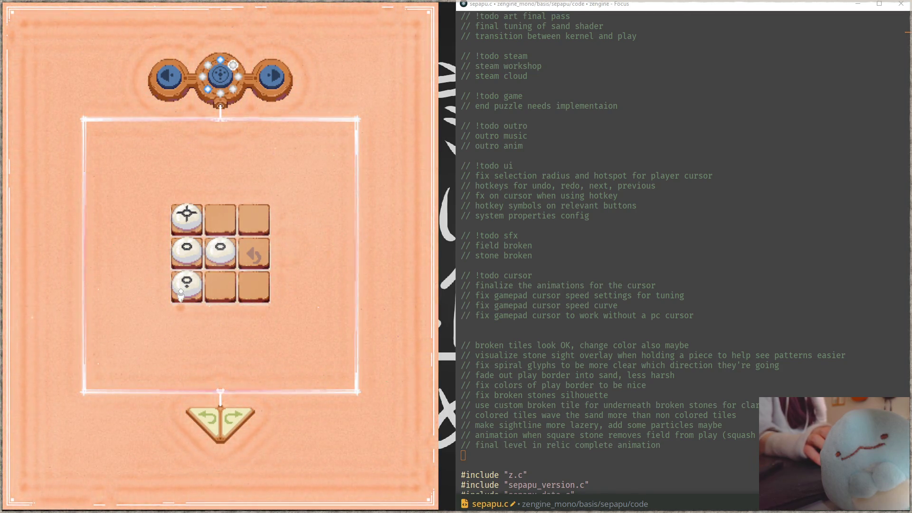
pyautogui.moveTo(178, 259); pyautogui.dragTo(249, 253)
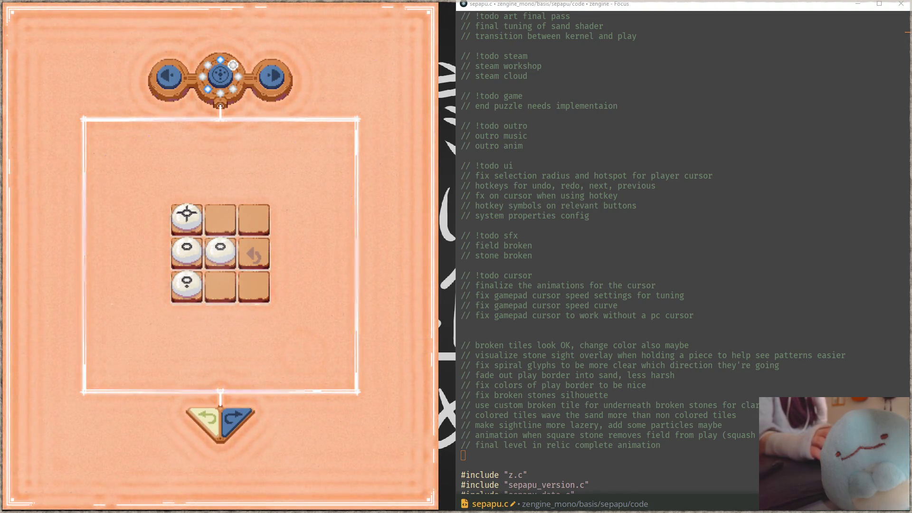
pyautogui.click(706, 436)
pyautogui.click(689, 448)
# Add the todo 'even more feedback on level complete' on a new line, then switch back to the game.
pyautogui.press('Return')
pyautogui.write('even more feedback on level complete')
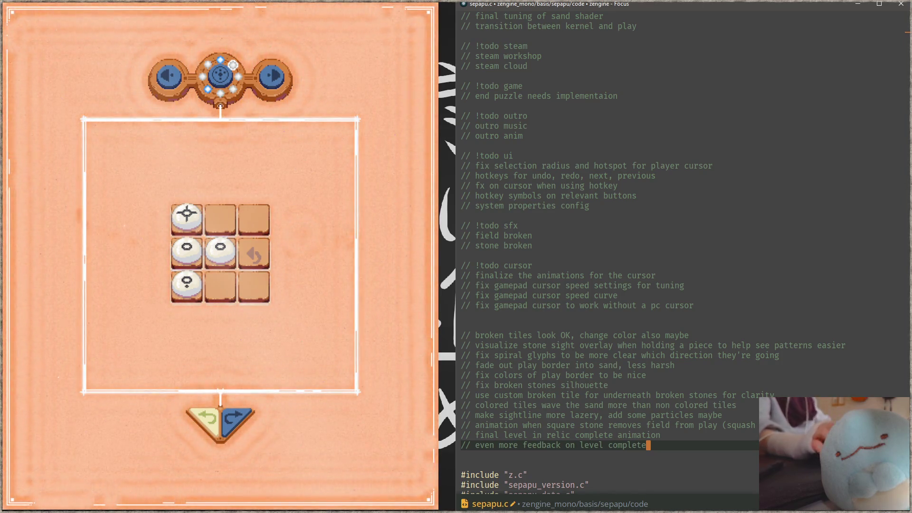
pyautogui.hotkey('alt', 'Tab')
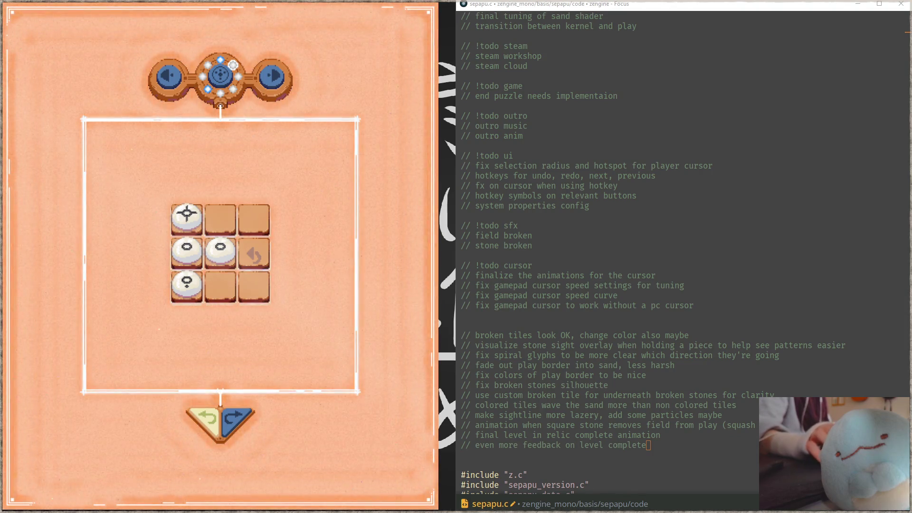